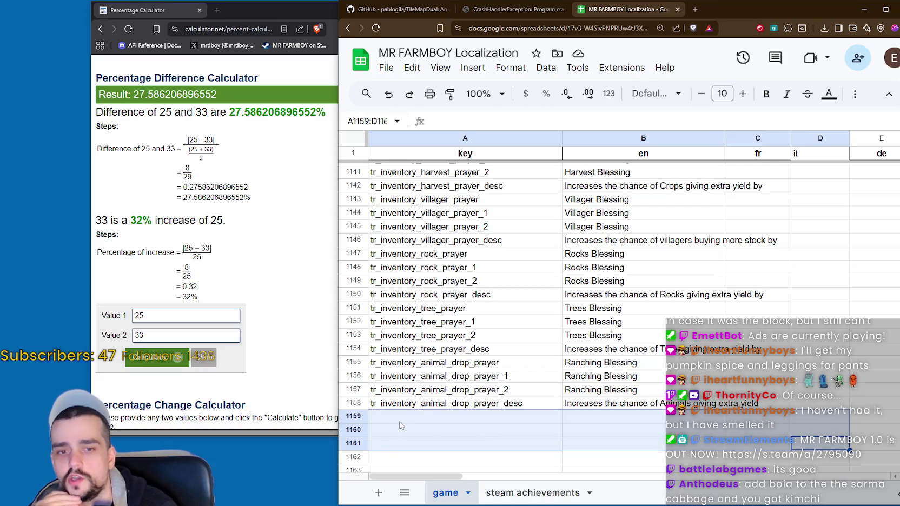
Step: Select the Ranching Blessing rows, narrowing the selection to their fr cells
{"action": "left_click", "coordinate": [760, 403]}
{"action": "mouse_move", "coordinate": [806, 403]}
{"action": "left_mouse_down"}
{"action": "mouse_move", "coordinate": [611, 349]}
{"action": "mouse_move", "coordinate": [611, 362]}
{"action": "left_mouse_up"}
{"action": "left_click", "coordinate": [611, 403]}
{"action": "mouse_move", "coordinate": [747, 403]}
{"action": "left_mouse_down"}
{"action": "mouse_move", "coordinate": [611, 362]}
{"action": "mouse_move", "coordinate": [748, 384]}
{"action": "mouse_move", "coordinate": [749, 365]}
{"action": "left_mouse_up"}
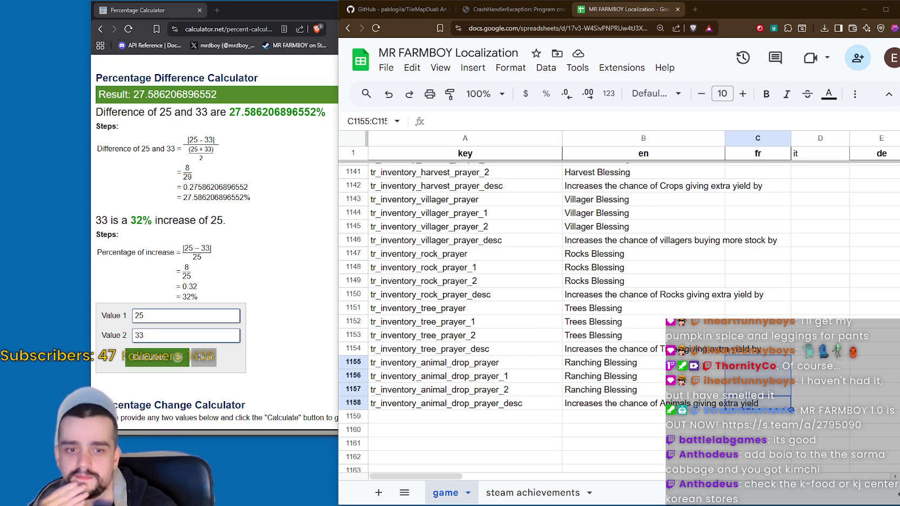
Step: Select the empty rows 1159–1161 below the last blessing entries
{"action": "left_click", "coordinate": [573, 416]}
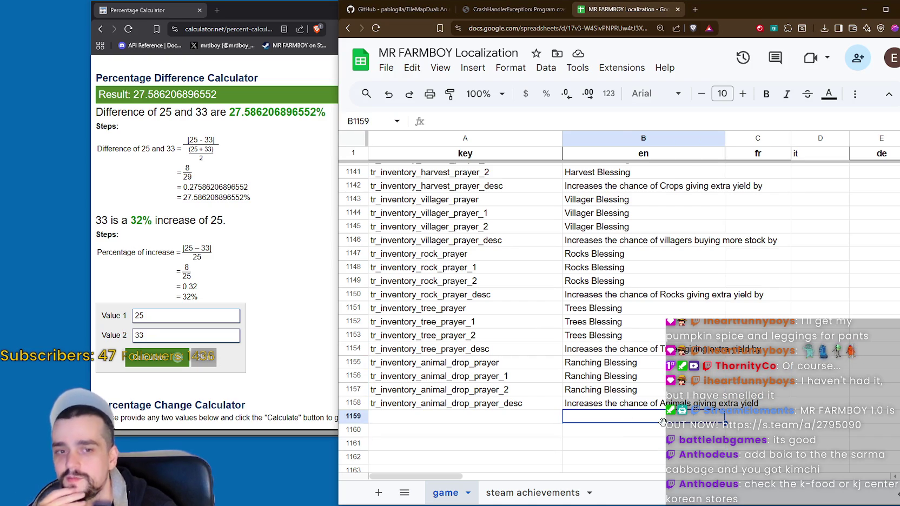
{"action": "left_click", "coordinate": [494, 418]}
{"action": "left_click", "coordinate": [634, 430]}
{"action": "mouse_move", "coordinate": [611, 422]}
{"action": "left_mouse_down"}
{"action": "mouse_move", "coordinate": [808, 432]}
{"action": "mouse_move", "coordinate": [446, 437]}
{"action": "left_mouse_up"}
{"action": "left_click", "coordinate": [822, 446]}
{"action": "left_click", "coordinate": [482, 428]}
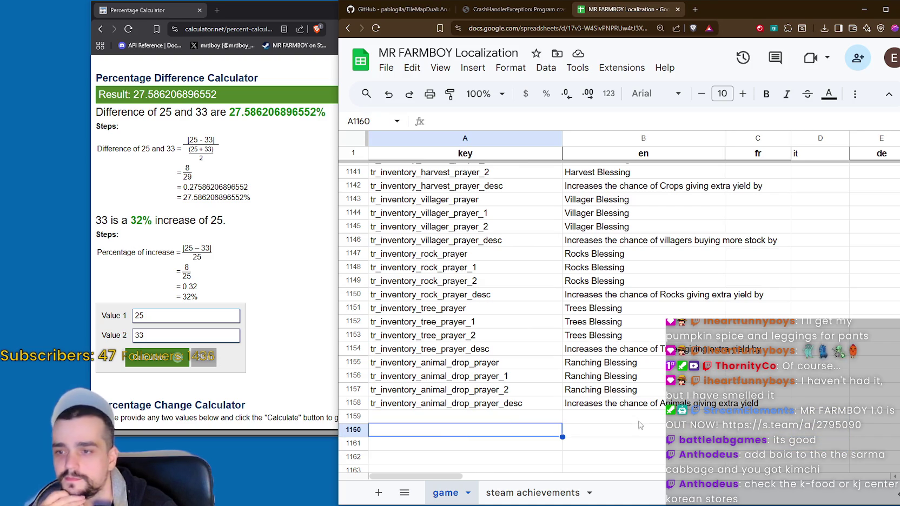
{"action": "left_click", "coordinate": [816, 427]}
{"action": "mouse_move", "coordinate": [815, 417]}
{"action": "left_mouse_down"}
{"action": "mouse_move", "coordinate": [482, 420]}
{"action": "mouse_move", "coordinate": [444, 438]}
{"action": "mouse_move", "coordinate": [525, 418]}
{"action": "left_mouse_up"}
Step: Extend the empty selection below the entries to rows 1159–1162
{"action": "scroll", "coordinate": [613, 356], "scroll_direction": "up", "scroll_amount": 3}
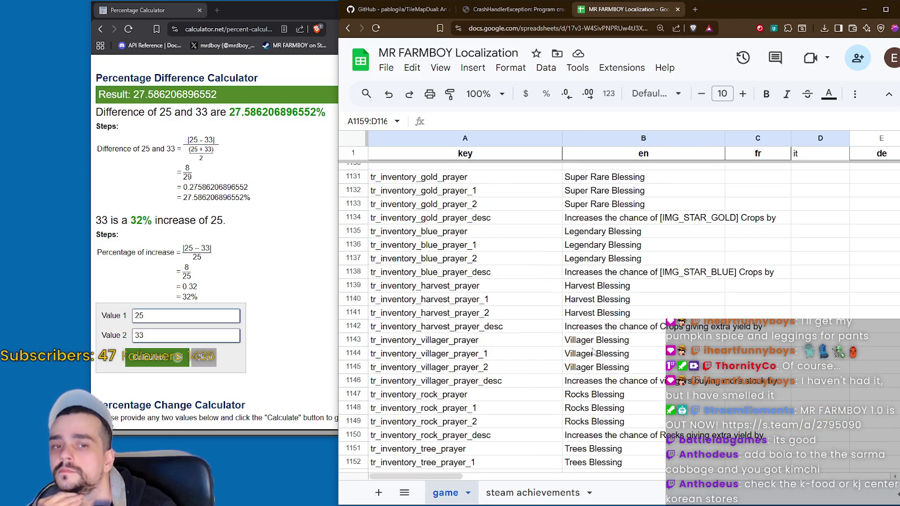
{"action": "scroll", "coordinate": [593, 352], "scroll_direction": "up", "scroll_amount": 2}
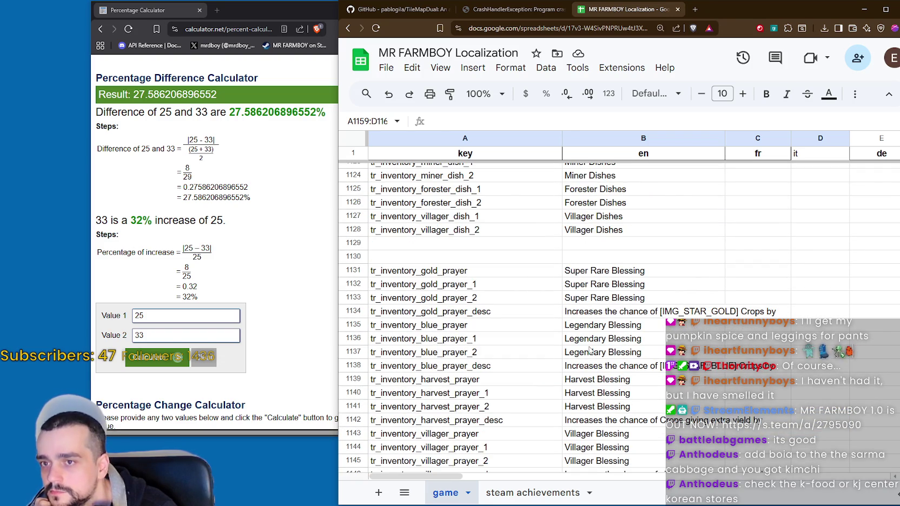
{"action": "scroll", "coordinate": [589, 350], "scroll_direction": "down", "scroll_amount": 6}
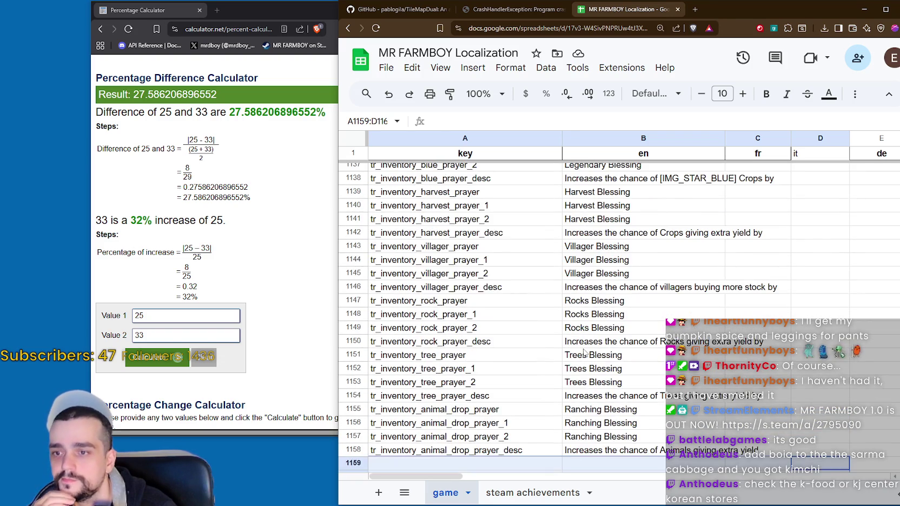
{"action": "left_click", "coordinate": [621, 391]}
{"action": "mouse_move", "coordinate": [851, 378]}
{"action": "left_mouse_down"}
{"action": "mouse_move", "coordinate": [465, 387]}
{"action": "mouse_move", "coordinate": [463, 415]}
{"action": "mouse_move", "coordinate": [833, 378]}
{"action": "mouse_move", "coordinate": [481, 418]}
{"action": "left_mouse_up"}
{"action": "left_click", "coordinate": [463, 417]}
{"action": "left_click", "coordinate": [479, 411]}
{"action": "left_click_drag", "start_coordinate": [848, 370], "coordinate": [456, 411]}
{"action": "left_click", "coordinate": [456, 411]}
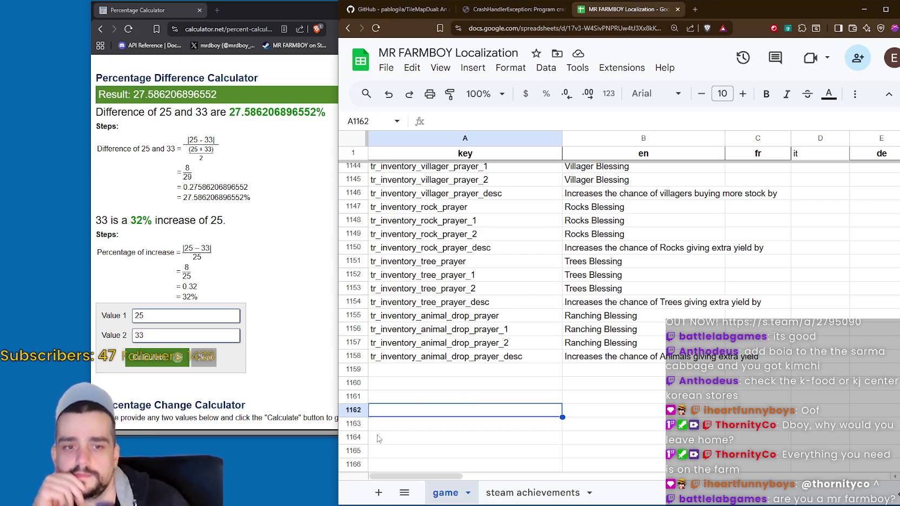
Step: Reselect cells in the empty block of rows 1159–1162 below the entries
{"action": "left_click", "coordinate": [549, 373]}
{"action": "left_click", "coordinate": [672, 391]}
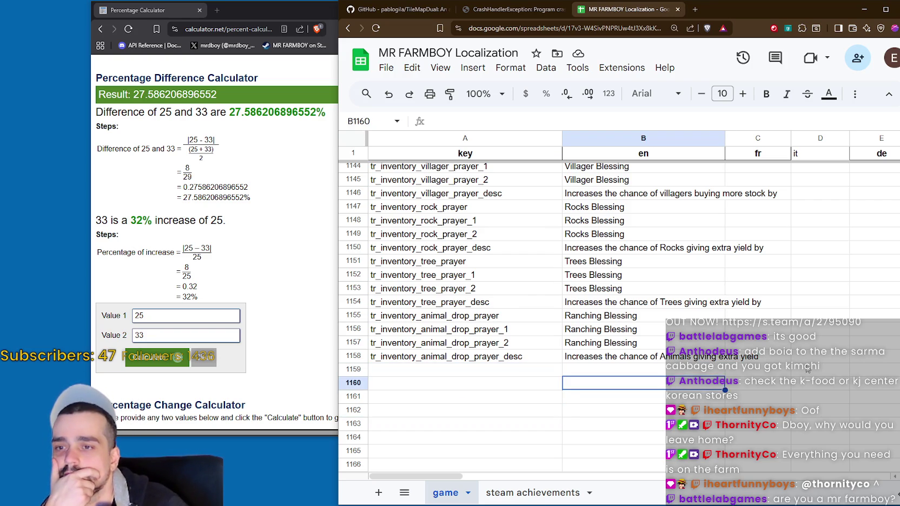
{"action": "key", "text": "Tab"}
{"action": "key", "text": "Tab"}
{"action": "mouse_move", "coordinate": [801, 370]}
{"action": "left_mouse_down"}
{"action": "mouse_move", "coordinate": [757, 390]}
{"action": "mouse_move", "coordinate": [433, 413]}
{"action": "left_mouse_up"}
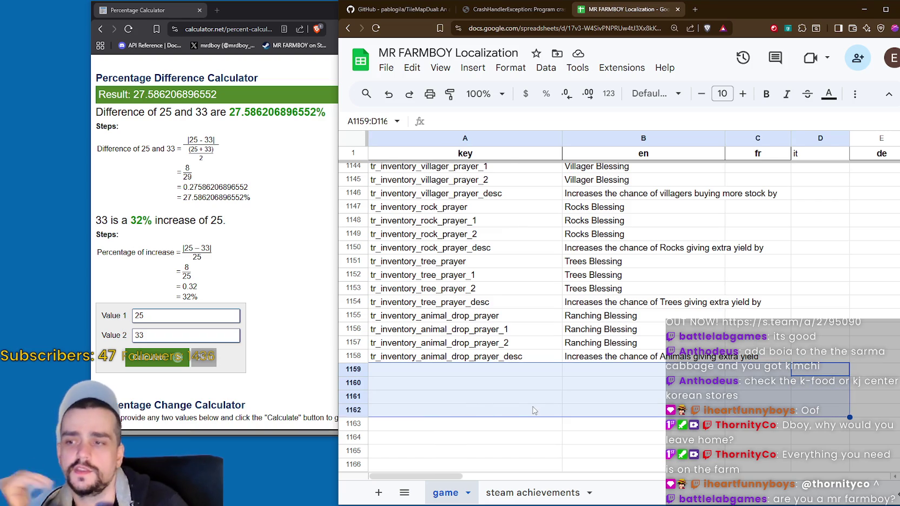
{"action": "left_click", "coordinate": [486, 425]}
{"action": "left_click_drag", "start_coordinate": [819, 369], "coordinate": [787, 403]}
{"action": "left_click", "coordinate": [700, 411]}
{"action": "mouse_move", "coordinate": [826, 379]}
{"action": "left_mouse_down"}
{"action": "mouse_move", "coordinate": [526, 397]}
{"action": "mouse_move", "coordinate": [510, 424]}
{"action": "left_mouse_up"}
{"action": "left_click", "coordinate": [528, 411]}
{"action": "mouse_move", "coordinate": [427, 373]}
{"action": "left_mouse_down"}
{"action": "mouse_move", "coordinate": [799, 437]}
{"action": "mouse_move", "coordinate": [806, 446]}
{"action": "left_mouse_up"}
Step: Read the Super Rare, Legendary and Crops extra yield blessing entries in column B
{"action": "left_click", "coordinate": [665, 358]}
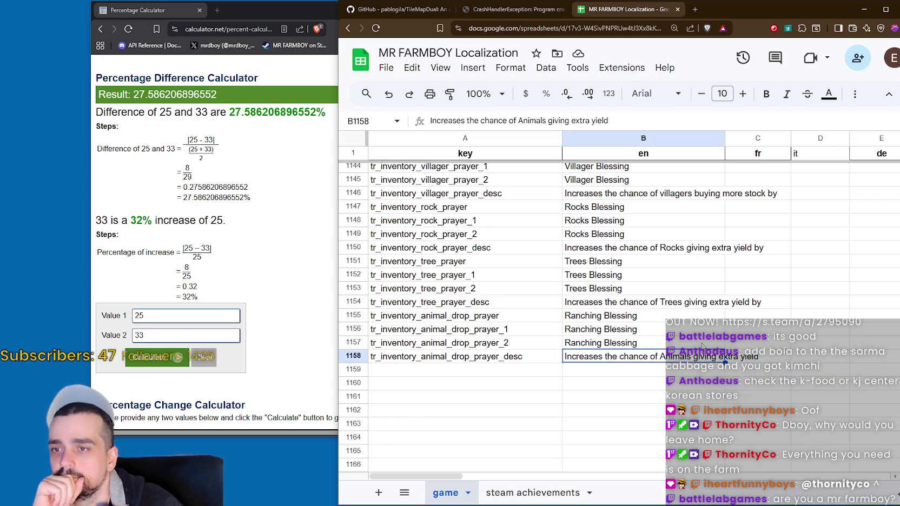
{"action": "scroll", "coordinate": [649, 281], "scroll_direction": "up", "scroll_amount": 6}
{"action": "left_click", "coordinate": [607, 237]}
{"action": "left_click", "coordinate": [640, 264]}
{"action": "left_click", "coordinate": [631, 284]}
{"action": "left_click", "coordinate": [637, 309]}
{"action": "left_click", "coordinate": [638, 324]}
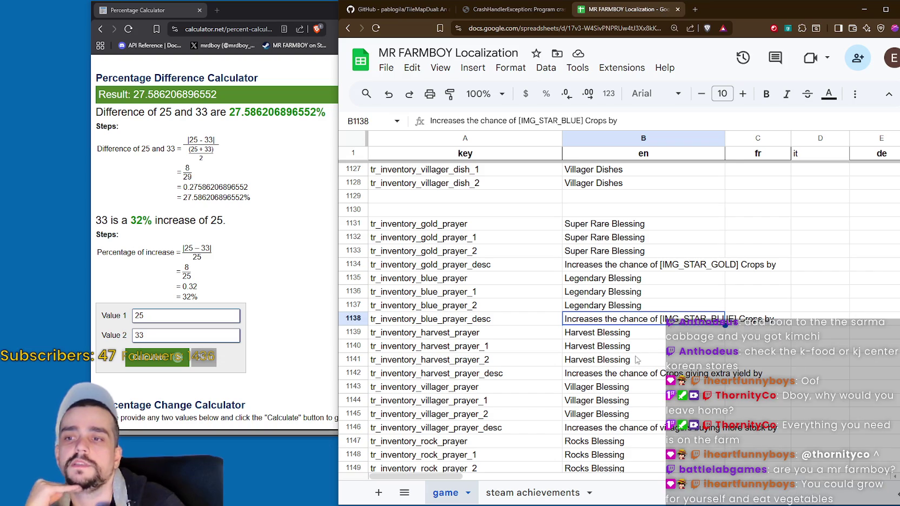
{"action": "left_click", "coordinate": [614, 373]}
Step: Read the villagers stock, Rocks and Trees extra yield descriptions
{"action": "scroll", "coordinate": [614, 366], "scroll_direction": "down", "scroll_amount": 1}
{"action": "left_click", "coordinate": [620, 381]}
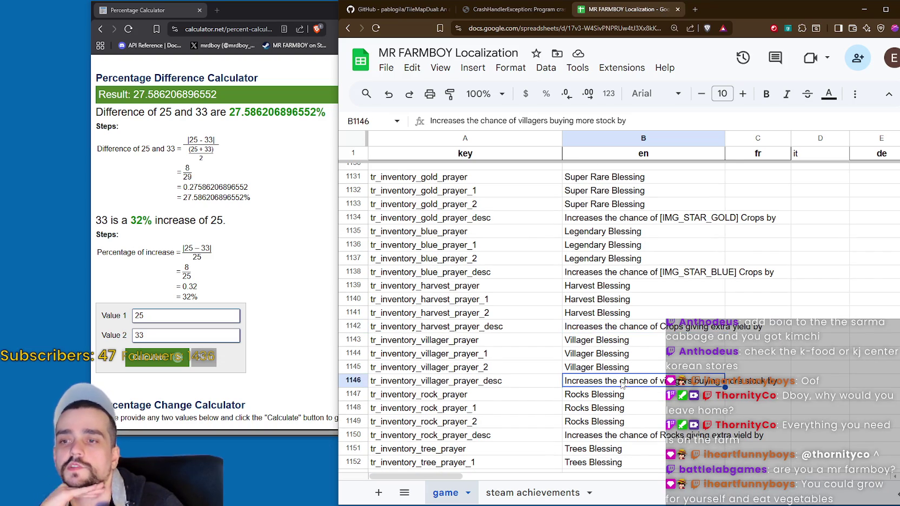
{"action": "scroll", "coordinate": [617, 374], "scroll_direction": "down", "scroll_amount": 1}
{"action": "left_click", "coordinate": [631, 387]}
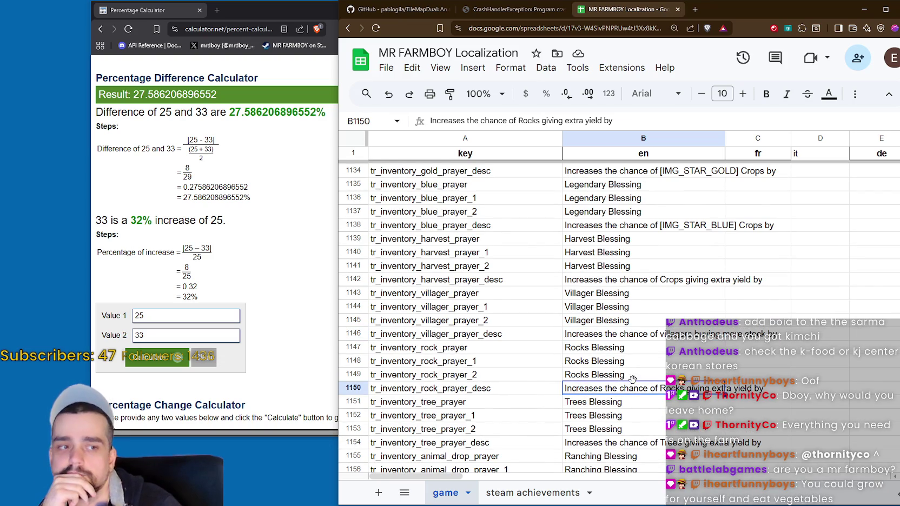
{"action": "scroll", "coordinate": [633, 383], "scroll_direction": "down", "scroll_amount": 1}
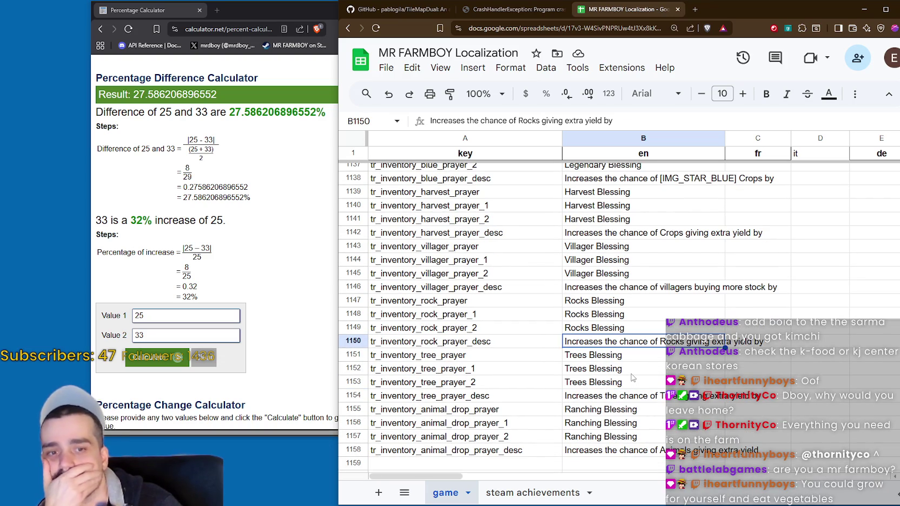
{"action": "double_click", "coordinate": [621, 399]}
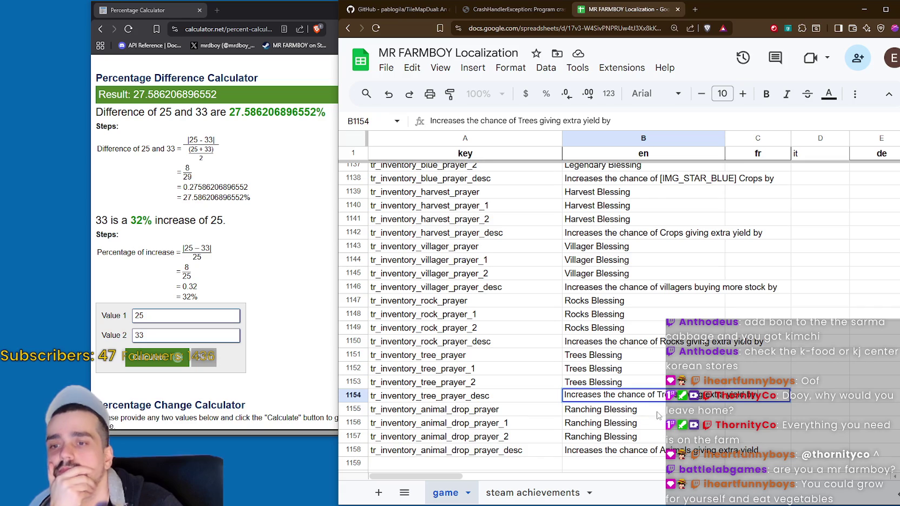
{"action": "left_click", "coordinate": [764, 344]}
Step: Open the Rocks, Animals, Trees, Legendary and Crops descriptions to check their text
{"action": "left_click", "coordinate": [596, 347]}
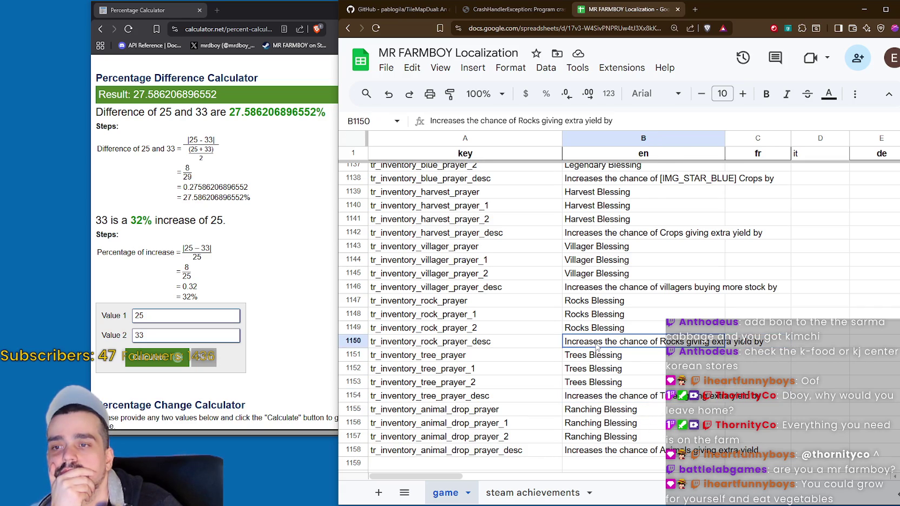
{"action": "double_click", "coordinate": [597, 347]}
{"action": "double_click", "coordinate": [608, 454]}
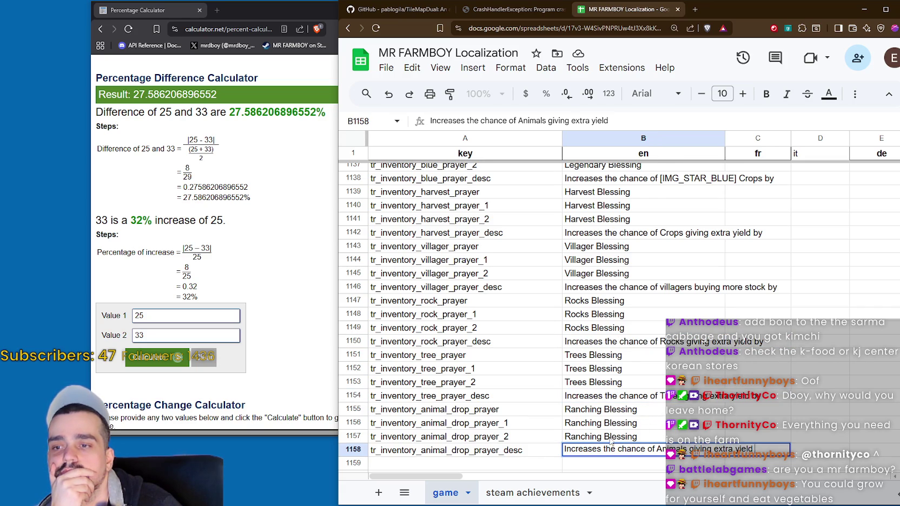
{"action": "double_click", "coordinate": [605, 401]}
{"action": "double_click", "coordinate": [602, 347]}
{"action": "double_click", "coordinate": [590, 178]}
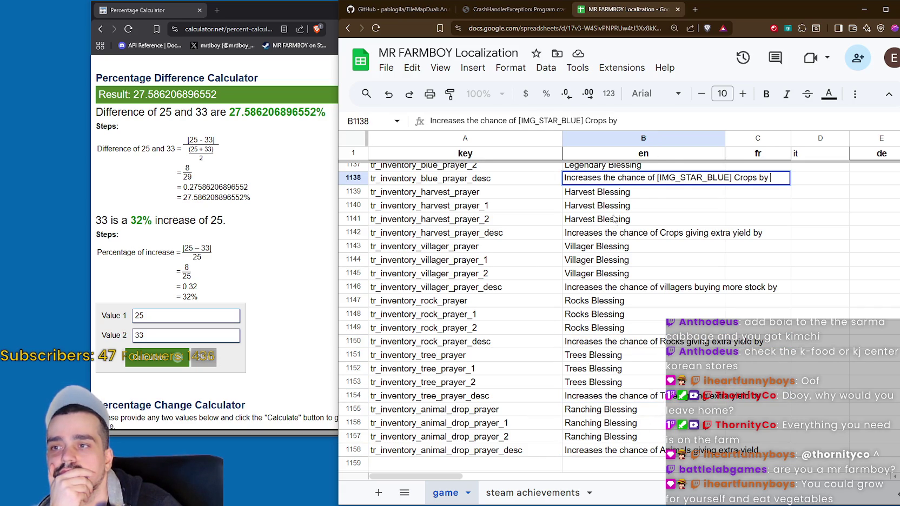
{"action": "left_click", "coordinate": [609, 233]}
{"action": "double_click", "coordinate": [609, 234]}
Step: Step through the three Villager Blessing names
{"action": "key", "text": "Return"}
{"action": "key", "text": "Down"}
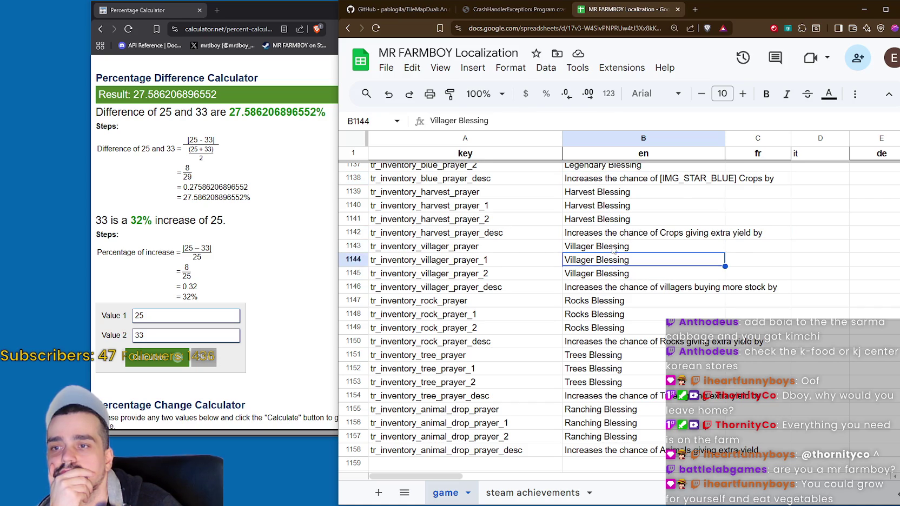
{"action": "key", "text": "Up"}
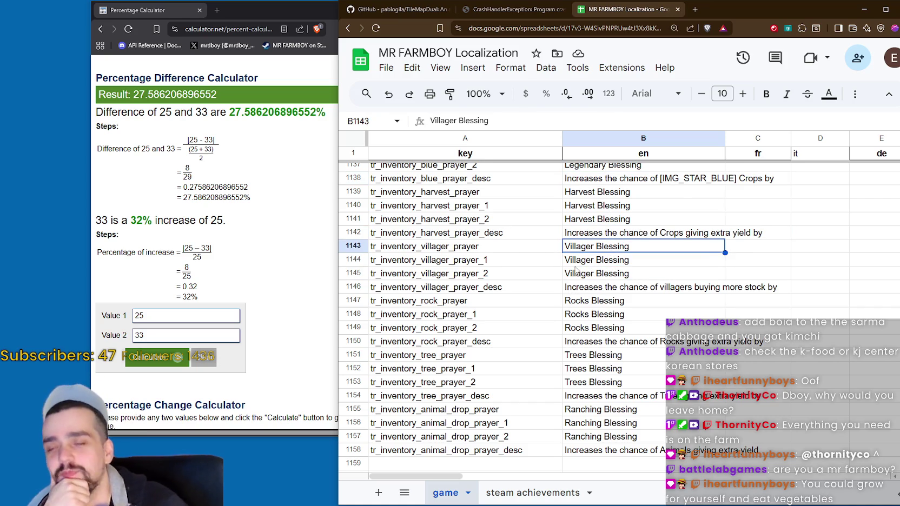
{"action": "left_click", "coordinate": [619, 260]}
{"action": "left_click", "coordinate": [625, 272]}
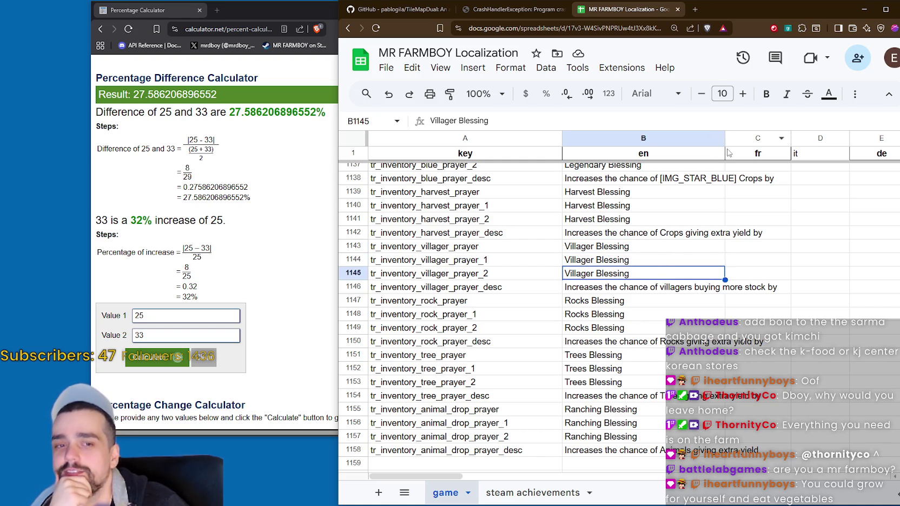
Step: Narrow the en column and check the rock and tree prayer keys, down to tr_inventory_tree_prayer_1
{"action": "left_click_drag", "start_coordinate": [726, 139], "coordinate": [690, 139]}
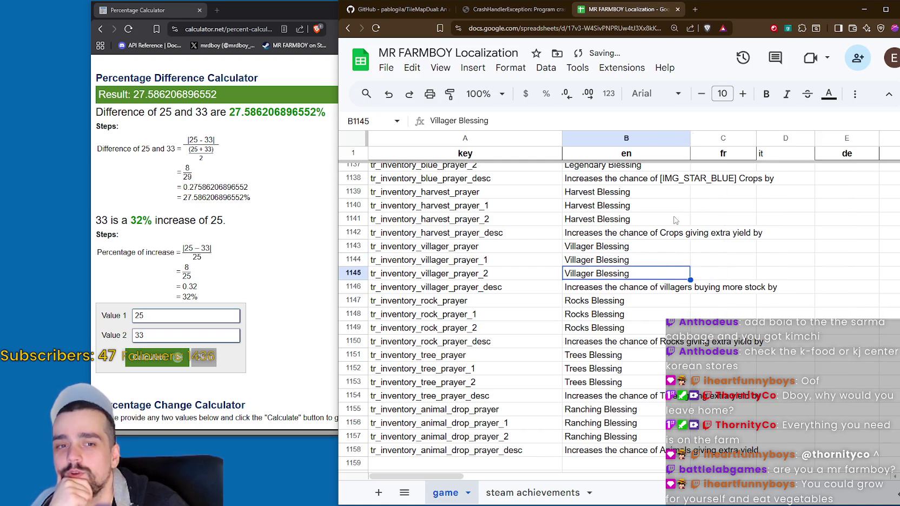
{"action": "left_click", "coordinate": [599, 306]}
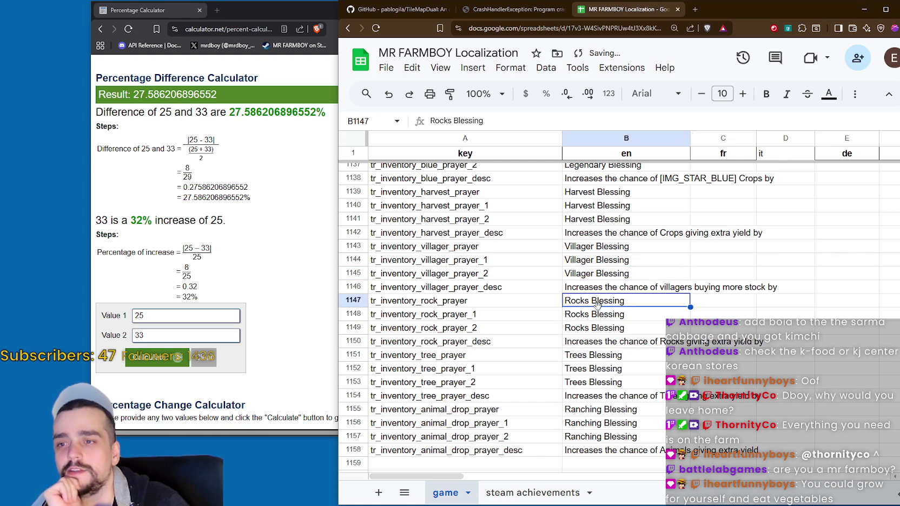
{"action": "double_click", "coordinate": [456, 304]}
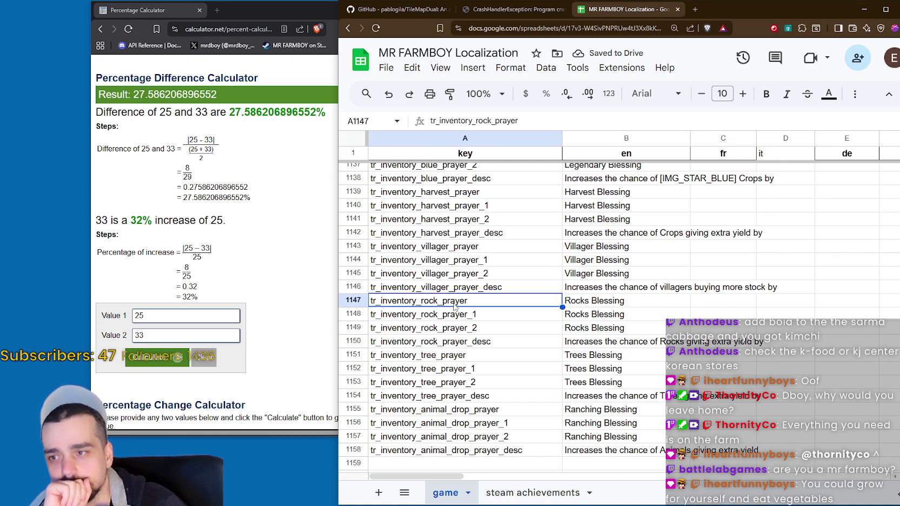
{"action": "left_click", "coordinate": [485, 313]}
{"action": "left_click", "coordinate": [484, 327]}
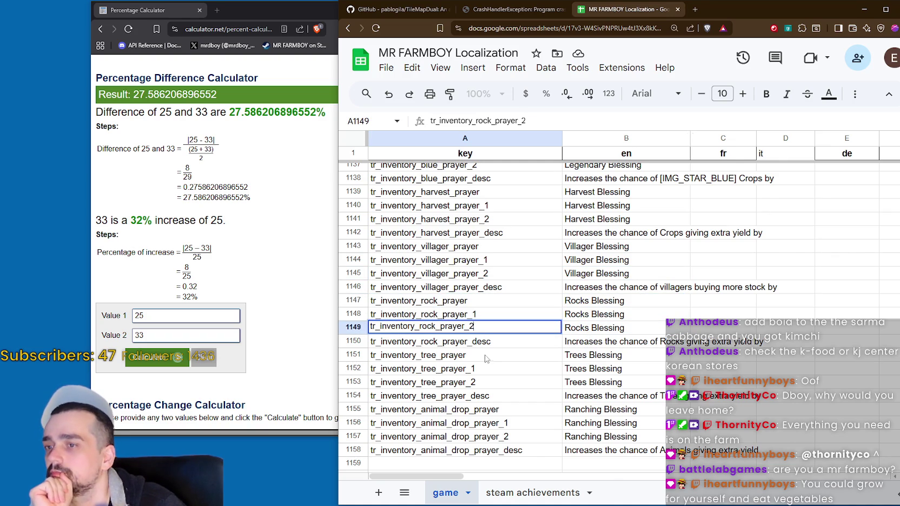
{"action": "left_click", "coordinate": [484, 355]}
{"action": "left_click", "coordinate": [529, 370]}
Step: Check the Animals description and last Ranching Blessing name, then widen the en column again
{"action": "scroll", "coordinate": [597, 373], "scroll_direction": "down", "scroll_amount": 1}
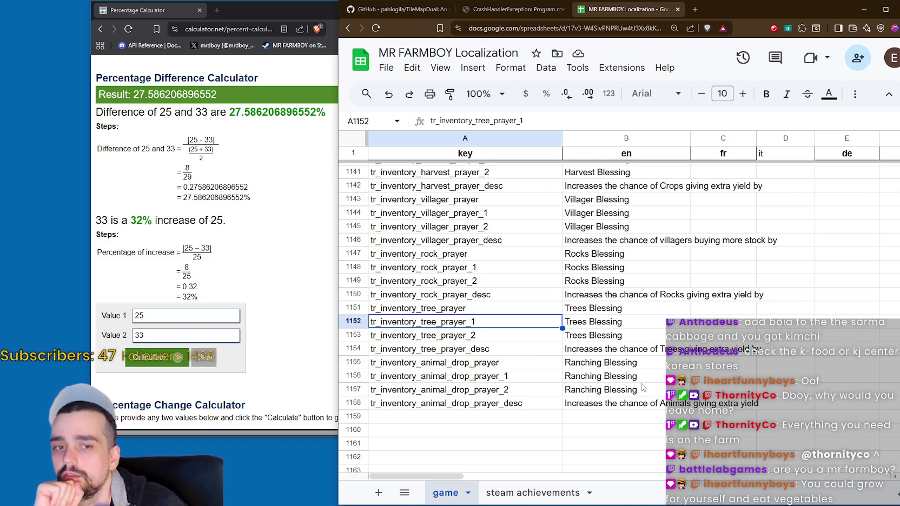
{"action": "left_click", "coordinate": [608, 404]}
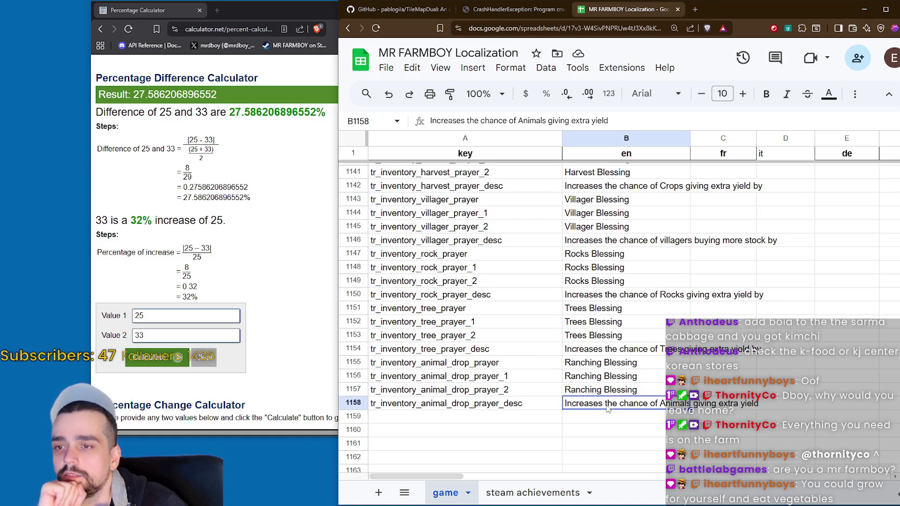
{"action": "left_click", "coordinate": [610, 391]}
{"action": "left_click", "coordinate": [625, 434]}
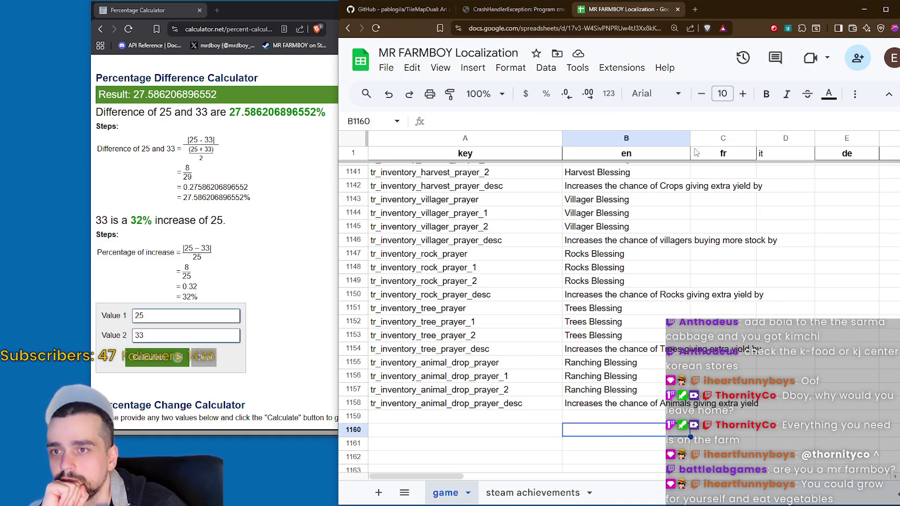
{"action": "left_click_drag", "start_coordinate": [691, 139], "coordinate": [714, 138]}
Step: Check the Super Rare Blessing in B1131, its empty fr cell and the gold Crops description in B1134
{"action": "scroll", "coordinate": [682, 311], "scroll_direction": "up", "scroll_amount": 5}
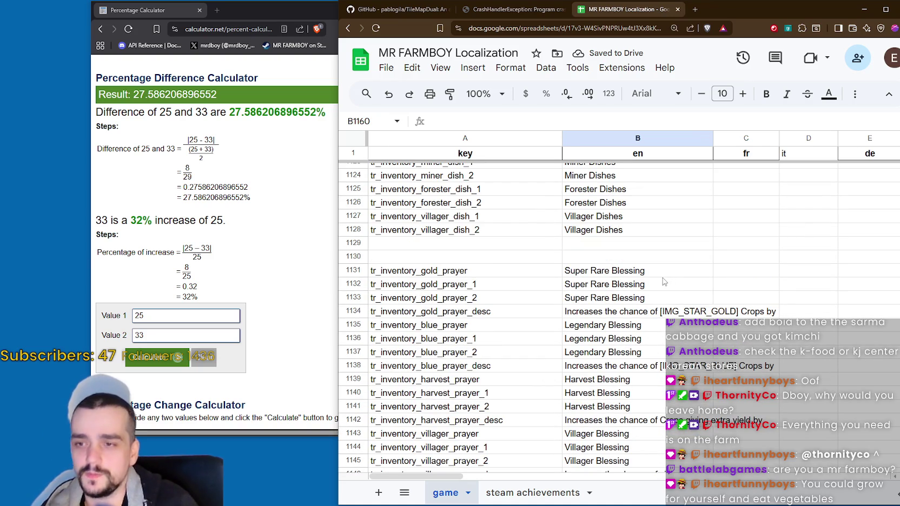
{"action": "left_click", "coordinate": [663, 272]}
{"action": "left_click", "coordinate": [741, 272]}
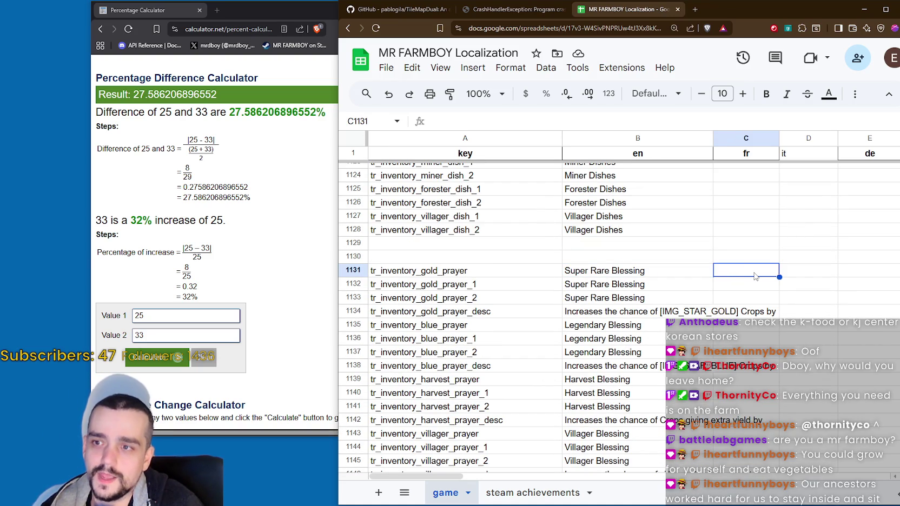
{"action": "left_click", "coordinate": [660, 314]}
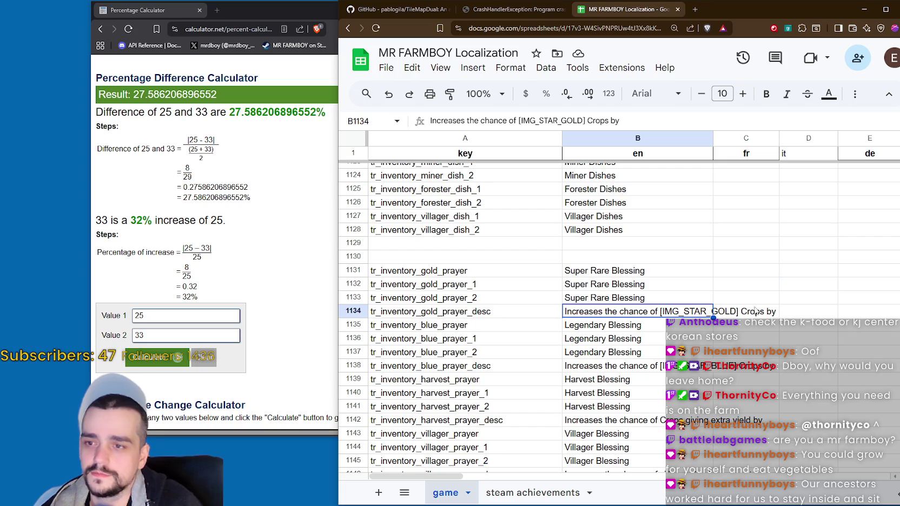
{"action": "scroll", "coordinate": [736, 313], "scroll_direction": "down", "scroll_amount": 1}
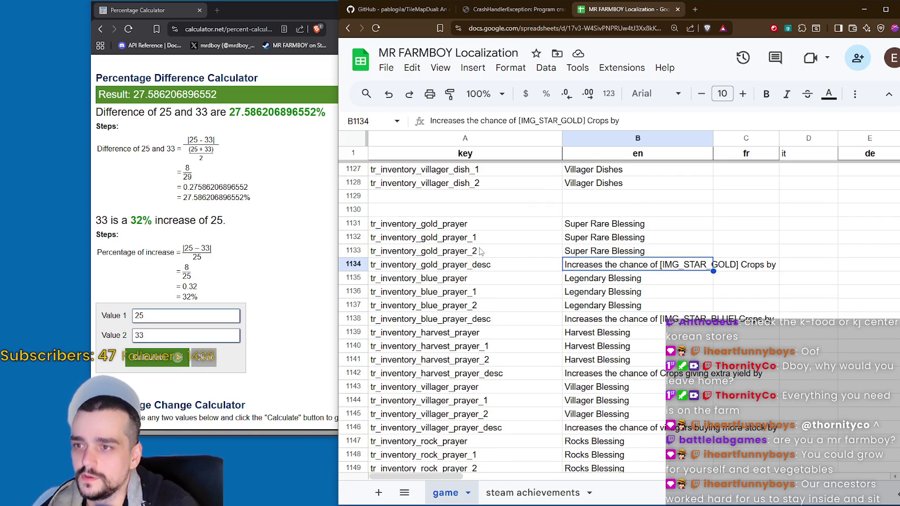
{"action": "scroll", "coordinate": [626, 280], "scroll_direction": "down", "scroll_amount": 2}
{"action": "scroll", "coordinate": [649, 398], "scroll_direction": "down", "scroll_amount": 1}
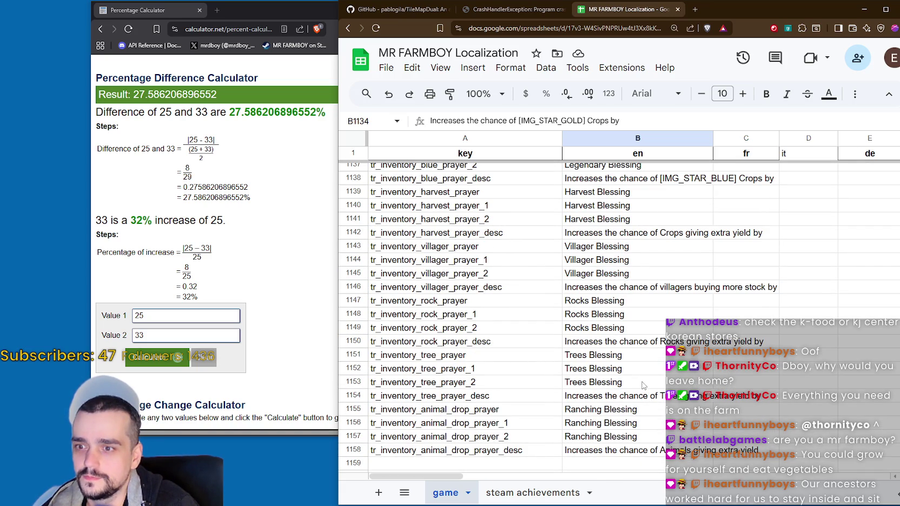
{"action": "scroll", "coordinate": [644, 385], "scroll_direction": "up", "scroll_amount": 3}
{"action": "left_click", "coordinate": [401, 69]}
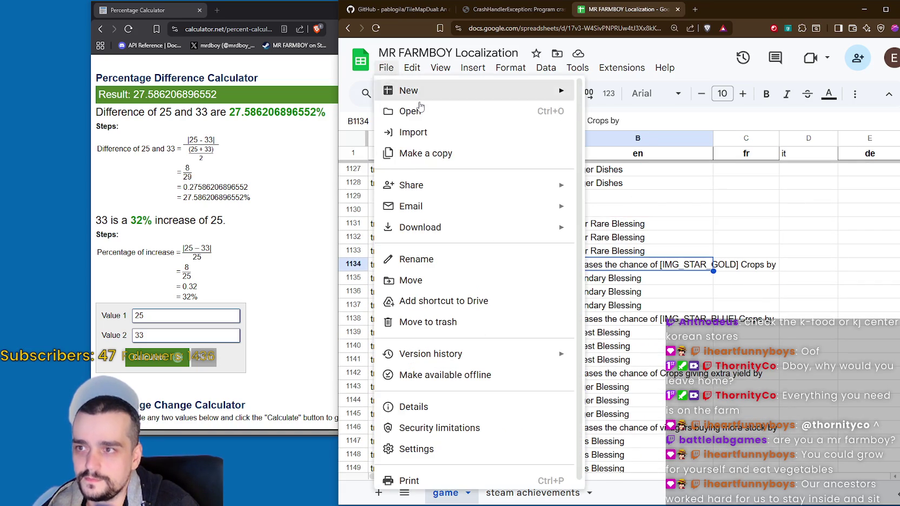
Step: Save the sheet as Comma Separated Values over translationsNew.csv, confirming the replacement
{"action": "mouse_move", "coordinate": [519, 229]}
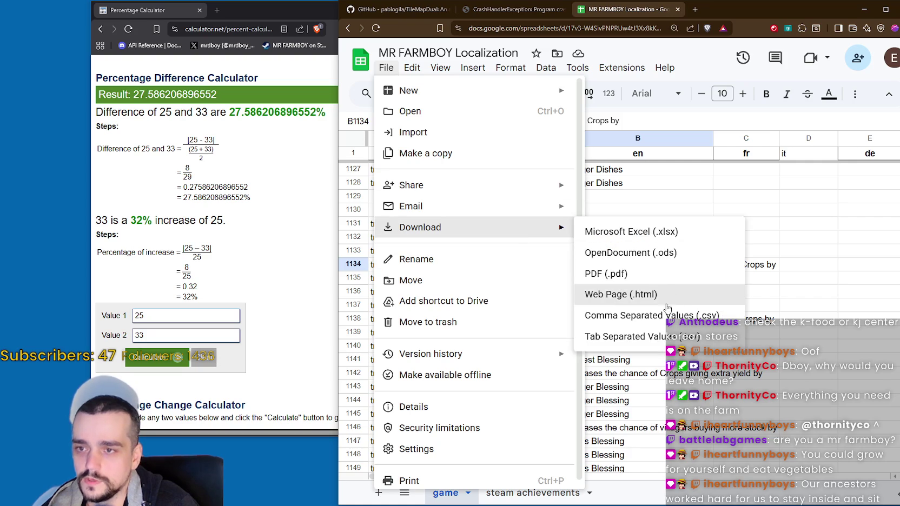
{"action": "left_click", "coordinate": [682, 316]}
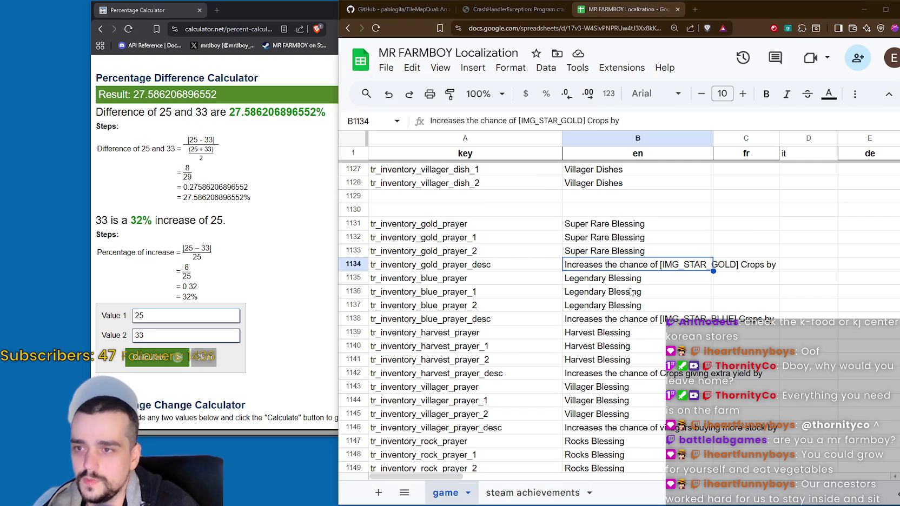
{"action": "left_click", "coordinate": [481, 66]}
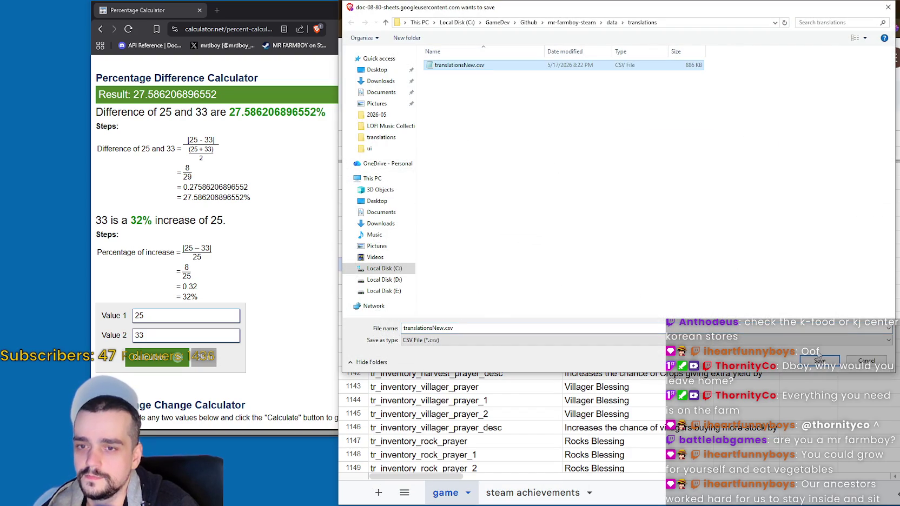
{"action": "left_click", "coordinate": [819, 355]}
{"action": "left_click", "coordinate": [475, 258]}
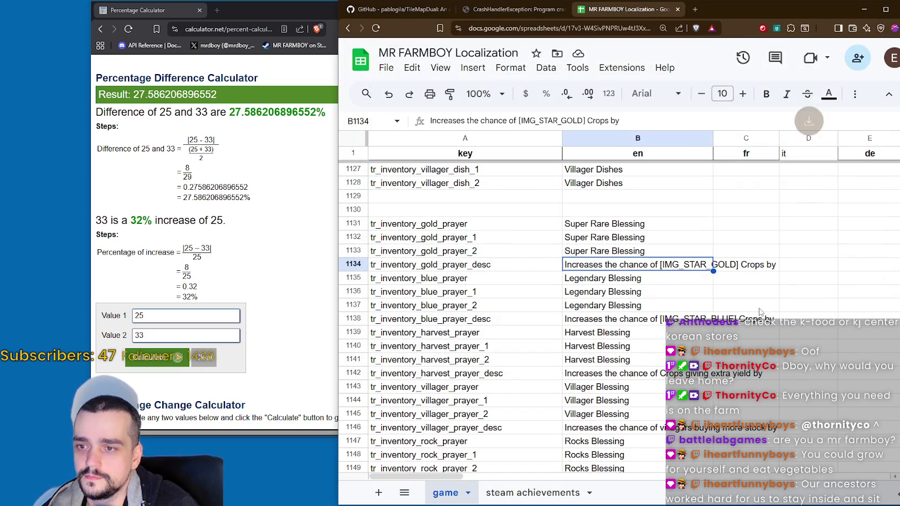
{"action": "left_click", "coordinate": [795, 305]}
{"action": "key", "text": "alt+Tab"}
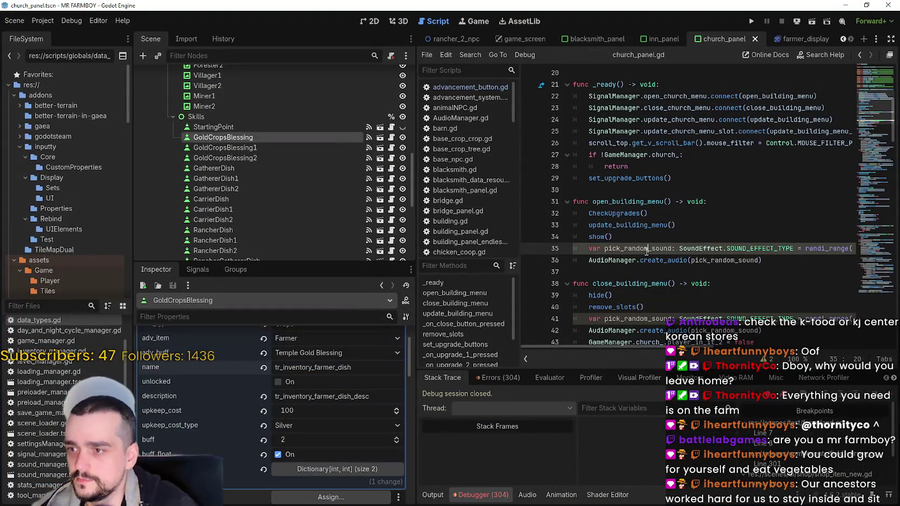
Step: Show the church panel scene in 2D and copy the tr_inventory_gold_prayer key from the sheet
{"action": "left_click", "coordinate": [684, 235]}
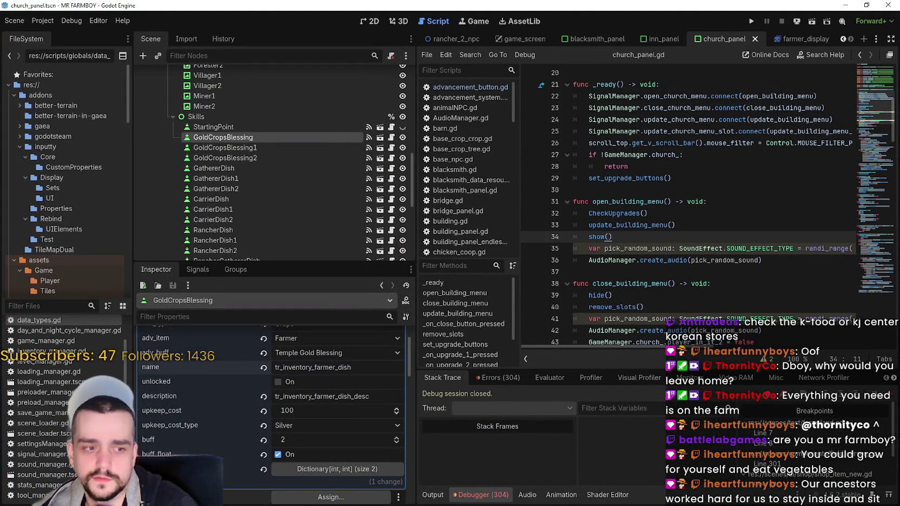
{"action": "key", "text": "alt+Tab"}
{"action": "key", "text": "alt+Tab"}
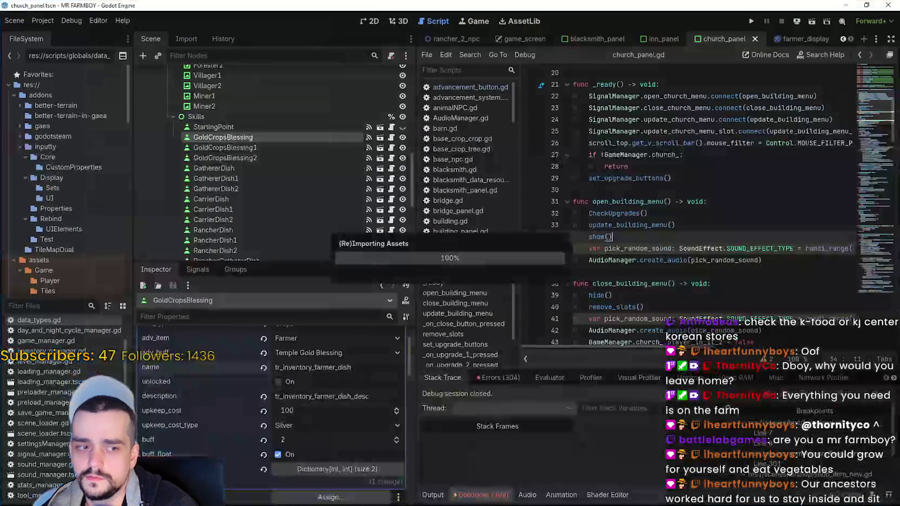
{"action": "left_click", "coordinate": [648, 225]}
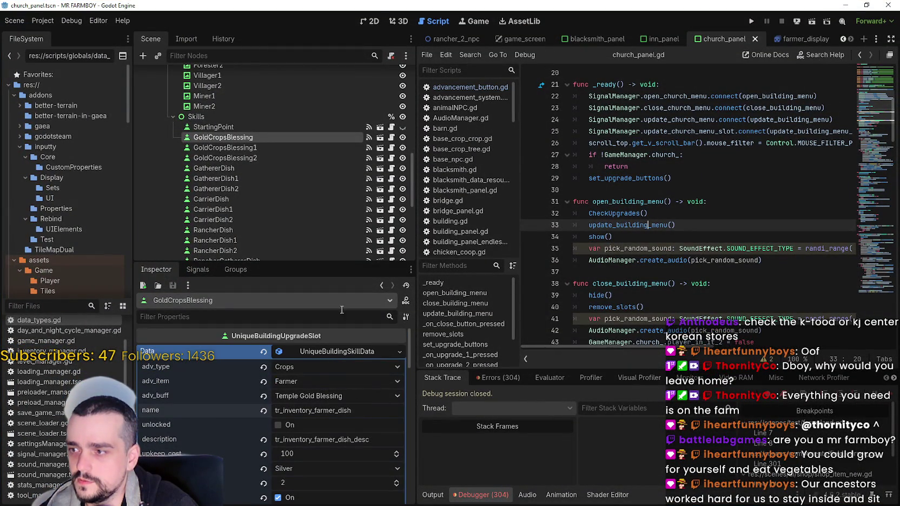
{"action": "left_click", "coordinate": [372, 21]}
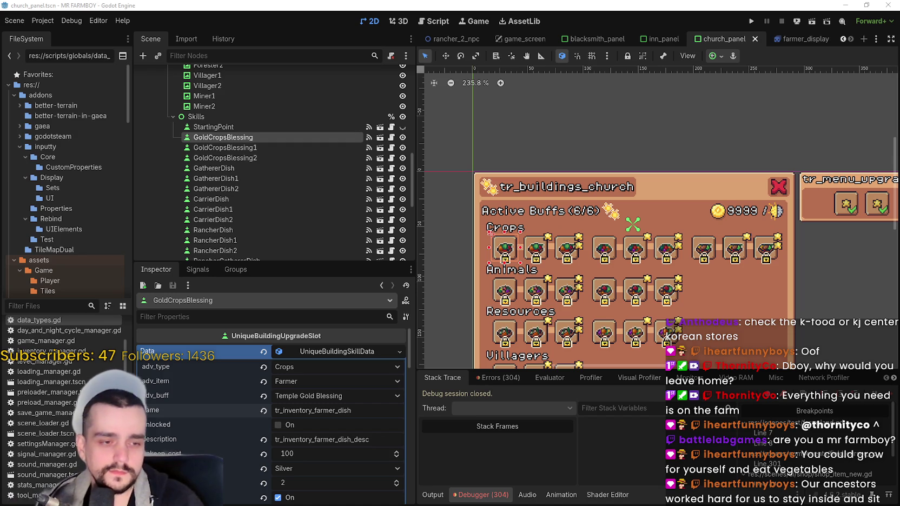
{"action": "key", "text": "alt+Tab"}
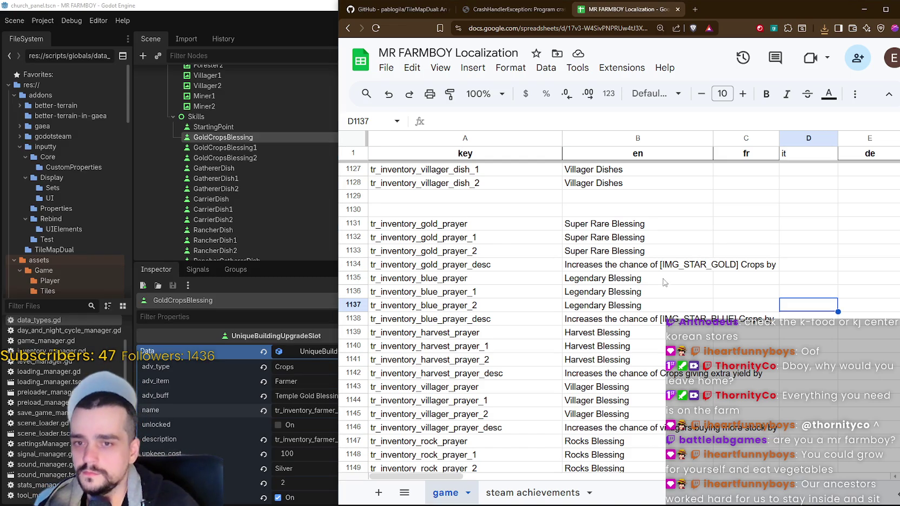
{"action": "left_click", "coordinate": [400, 224]}
{"action": "key", "text": "alt+Tab"}
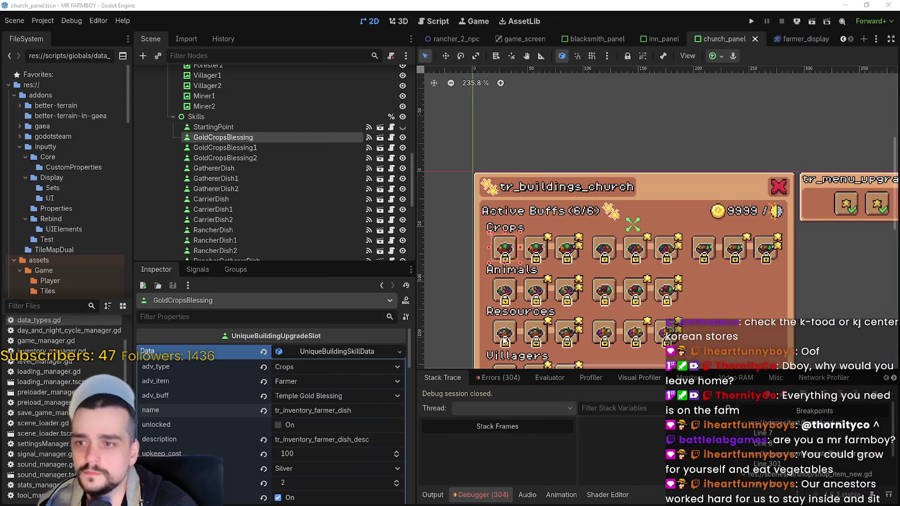
Step: Set GoldCropsBlessing's name to tr_inventory_gold_prayer and description to tr_inventory_gold_prayer_desc
{"action": "double_click", "coordinate": [327, 414]}
{"action": "type", "text": "tr_inventory_gold_prayer"}
{"action": "key", "text": "Return"}
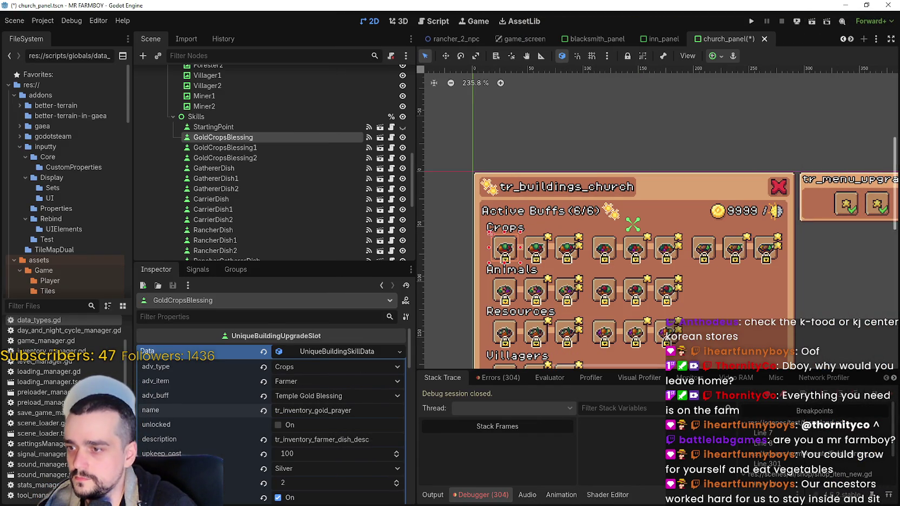
{"action": "key", "text": "alt+Tab"}
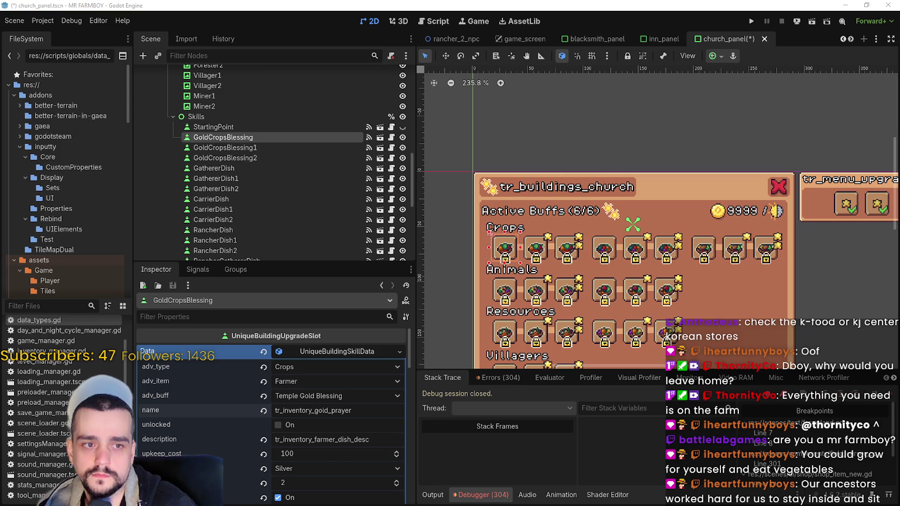
{"action": "double_click", "coordinate": [346, 439]}
{"action": "type", "text": "tr_inventory_gold_prayer_desc"}
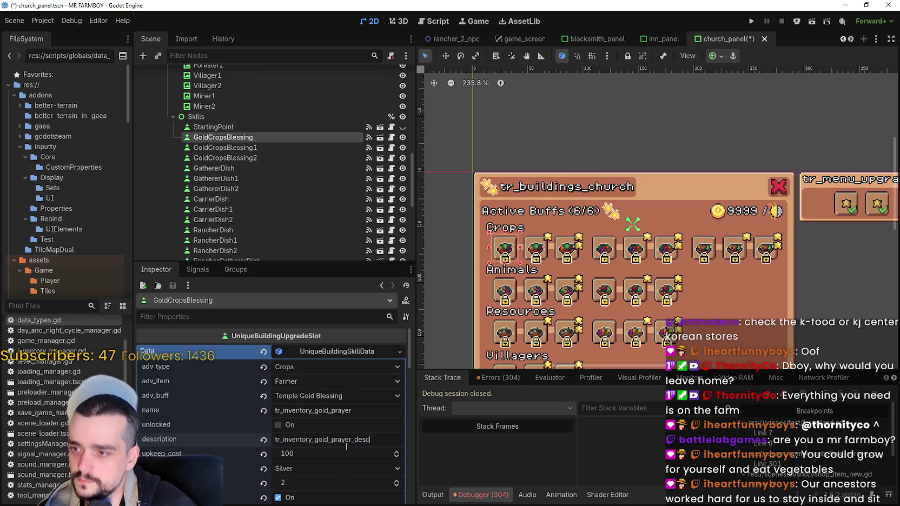
Step: Set GoldCropsBlessing1's name to tr_inventory_gold_prayer_1 and description to tr_inventory_gold_prayer_desc, then save
{"action": "left_click", "coordinate": [235, 148]}
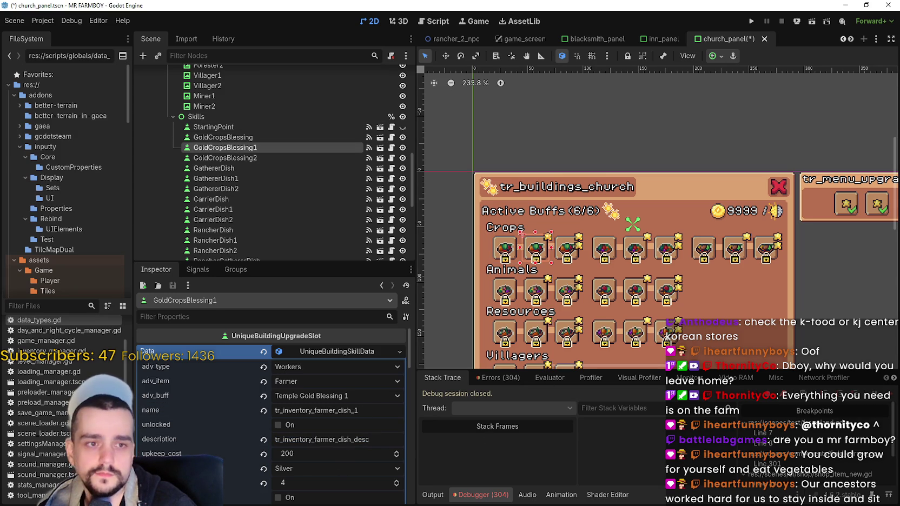
{"action": "double_click", "coordinate": [322, 410]}
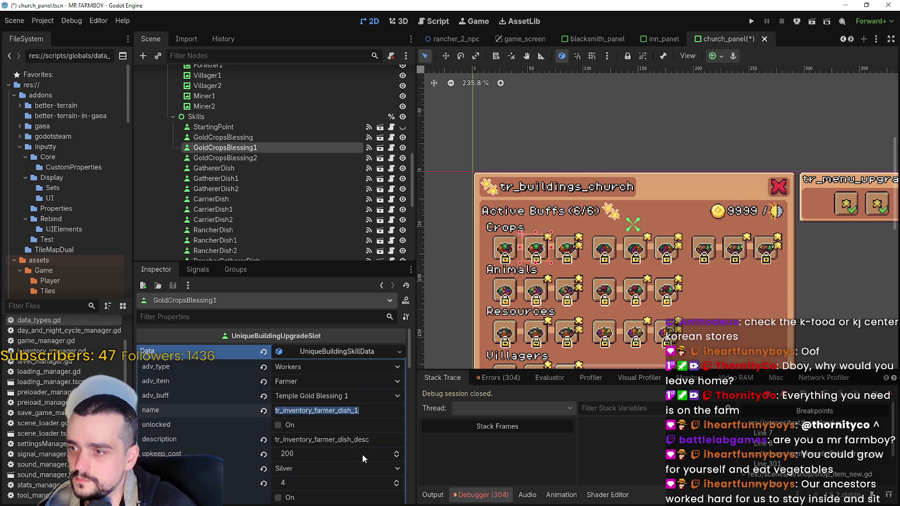
{"action": "type", "text": "tr_inventory_gold_prayer_1"}
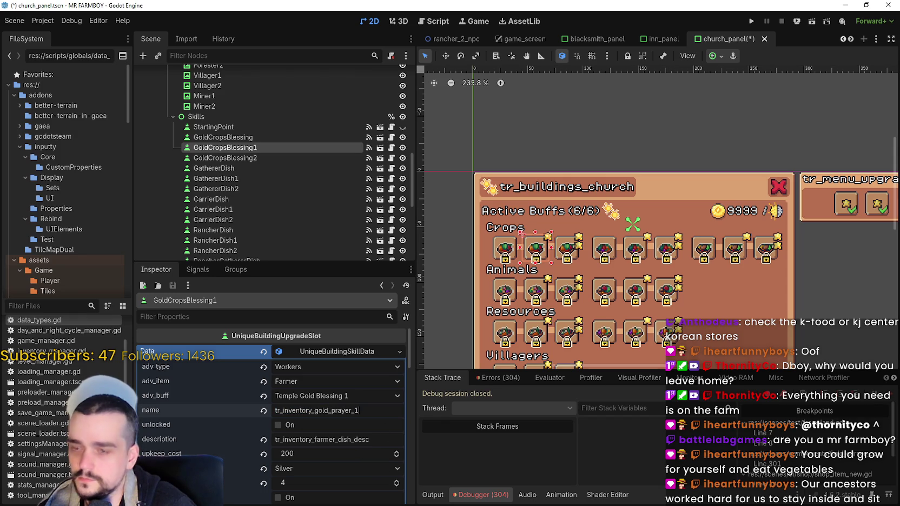
{"action": "double_click", "coordinate": [334, 439]}
{"action": "type", "text": "tr_inventory_gold_prayer_desc"}
{"action": "key", "text": "ctrl+s"}
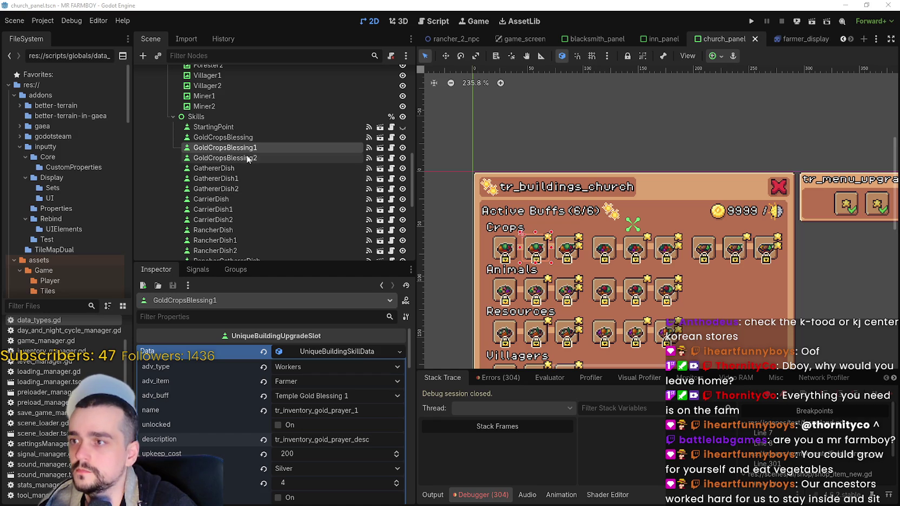
Step: Set GoldCropsBlessing2's name to tr_inventory_gold_prayer_2 and description to tr_inventory_gold_prayer_desc, saving
{"action": "key", "text": "Down"}
{"action": "triple_click", "coordinate": [324, 411]}
{"action": "type", "text": "tr_inventory_gold_prayer_2"}
{"action": "key", "text": "ctrl+s"}
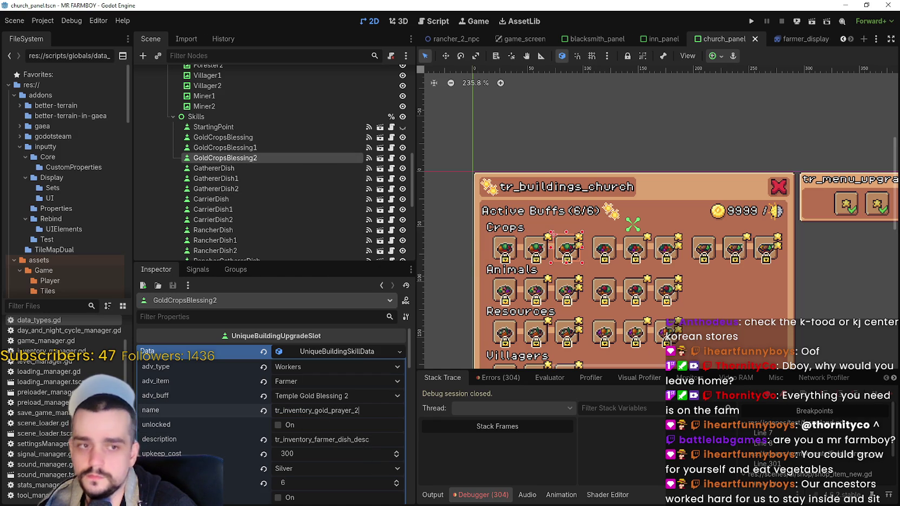
{"action": "triple_click", "coordinate": [324, 439]}
{"action": "type", "text": "tr_inventory_gold_prayer_desc"}
{"action": "key", "text": "ctrl+s"}
{"action": "left_click", "coordinate": [247, 137]}
{"action": "double_click", "coordinate": [248, 137]}
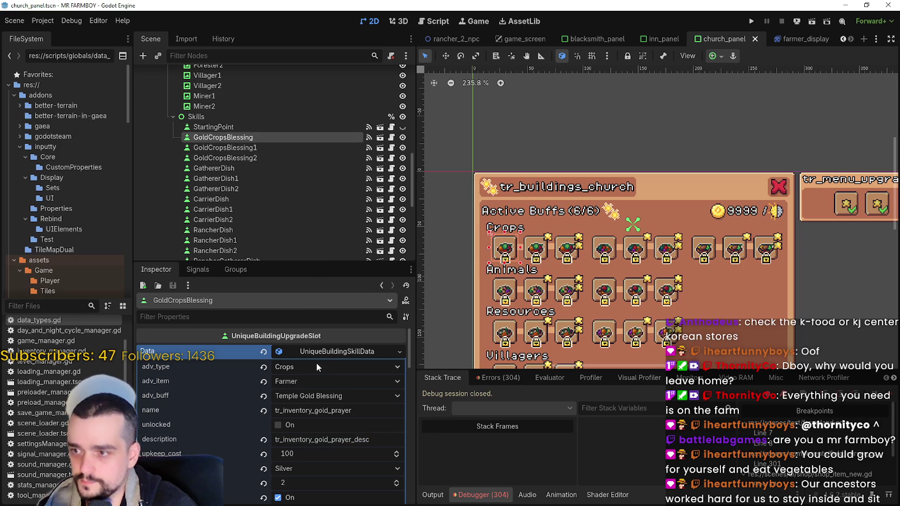
Step: Change GoldCropsBlessing's upkeep currency from Silver to Gold
{"action": "scroll", "coordinate": [541, 285], "scroll_direction": "down", "scroll_amount": 5}
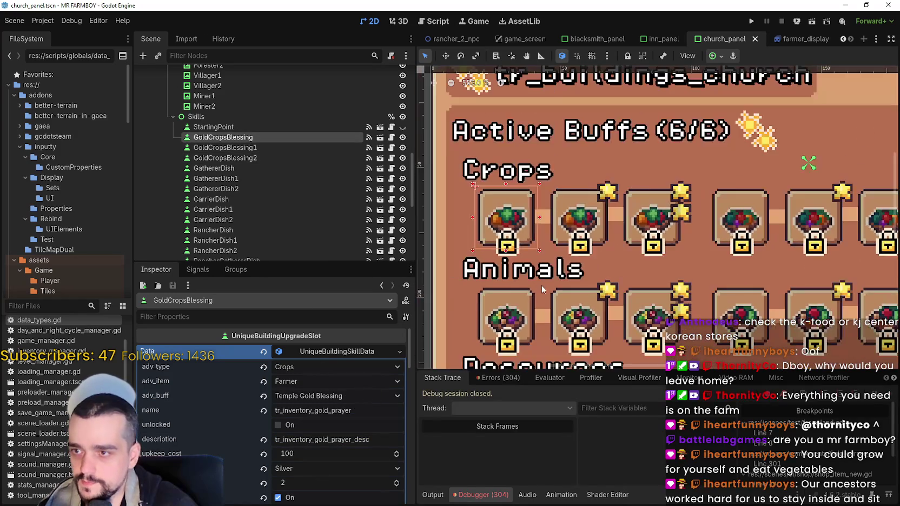
{"action": "left_click", "coordinate": [330, 471]}
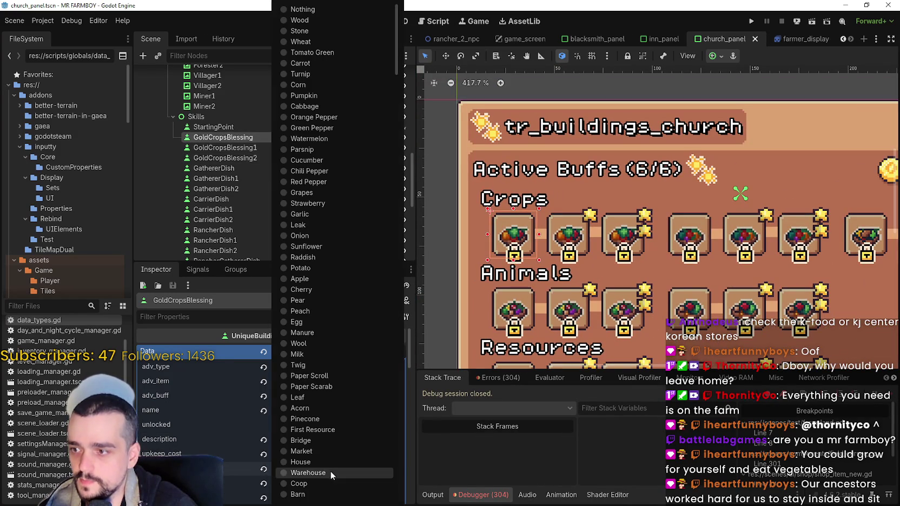
{"action": "scroll", "coordinate": [349, 233], "scroll_direction": "down", "scroll_amount": 5}
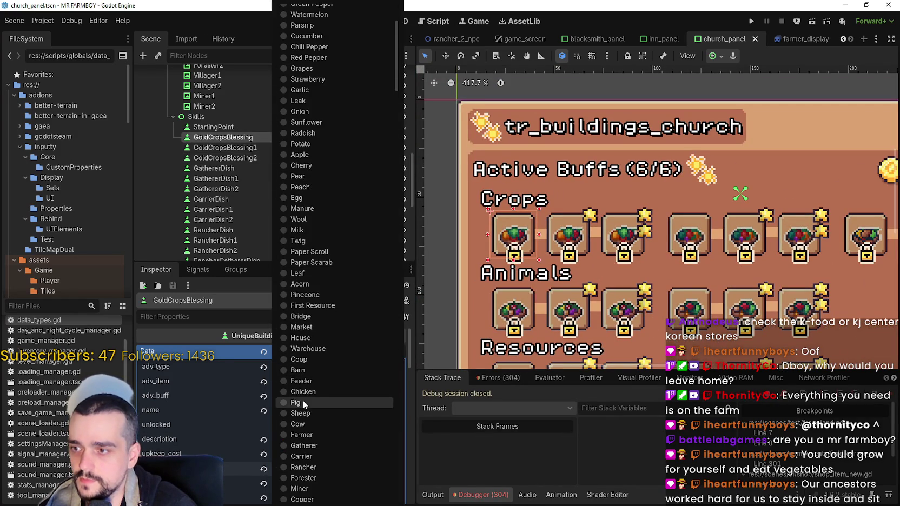
{"action": "scroll", "coordinate": [352, 314], "scroll_direction": "up", "scroll_amount": 5}
{"action": "scroll", "coordinate": [360, 497], "scroll_direction": "down", "scroll_amount": 10}
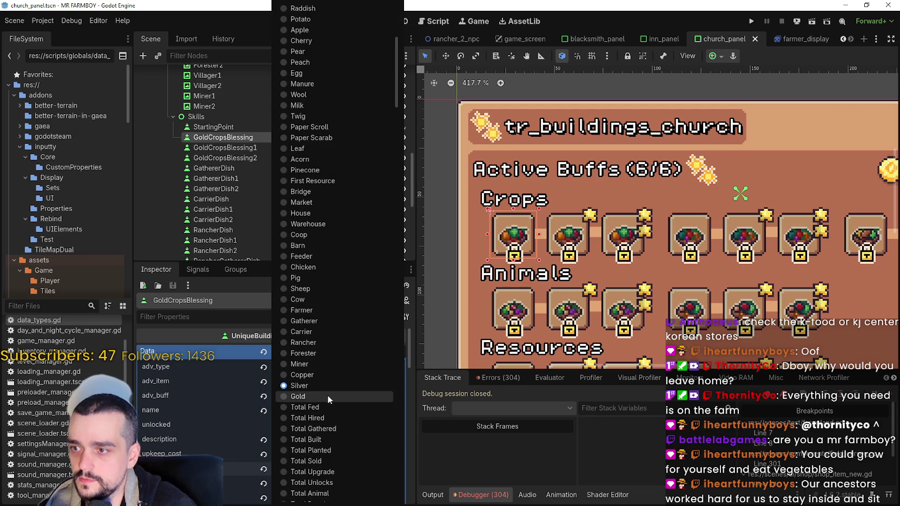
{"action": "left_click", "coordinate": [327, 395]}
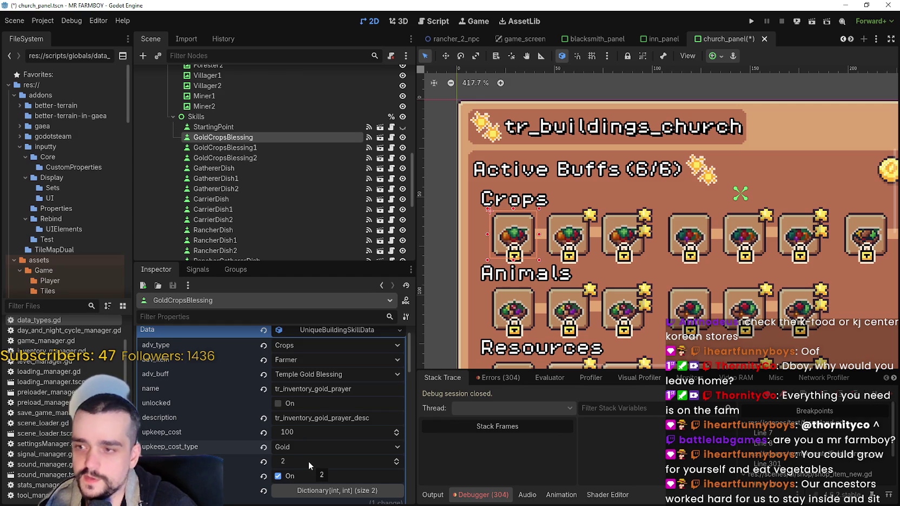
Step: Review the slot's requirements list and save the church panel scene
{"action": "scroll", "coordinate": [309, 461], "scroll_direction": "down", "scroll_amount": 2}
{"action": "left_click", "coordinate": [343, 448]}
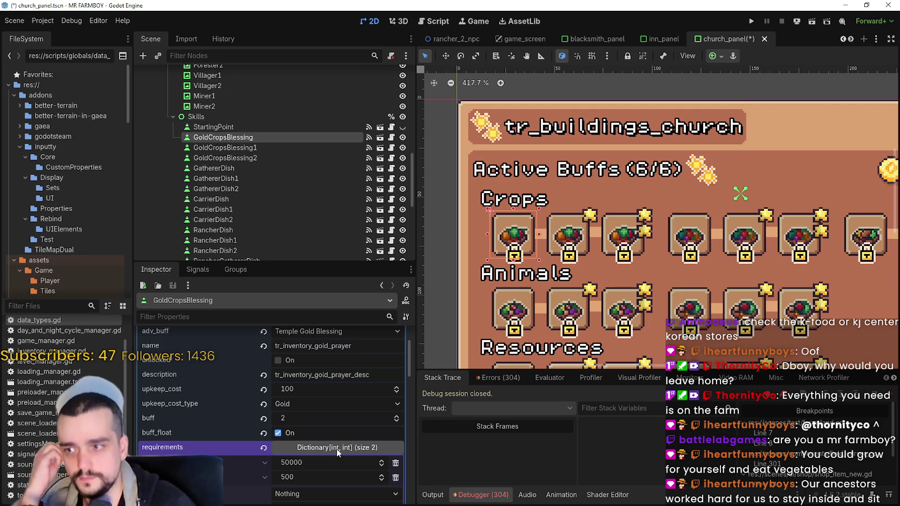
{"action": "left_click", "coordinate": [336, 448]}
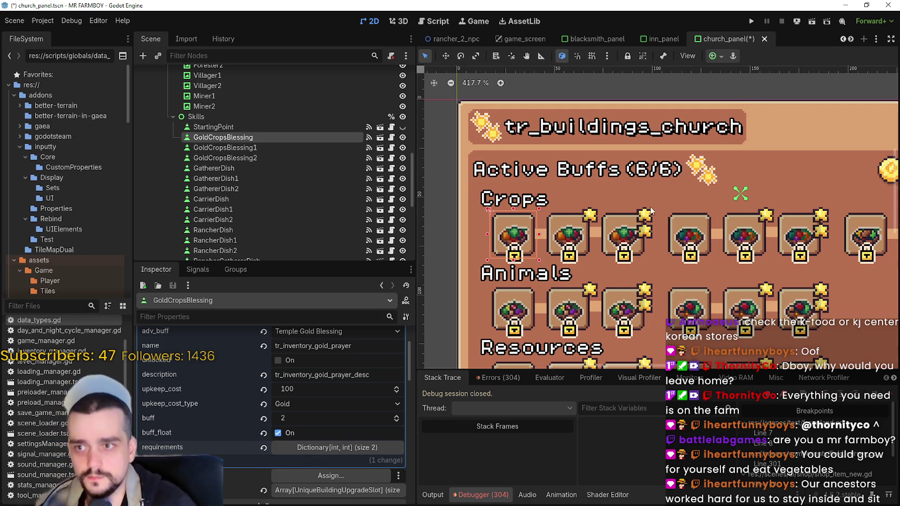
{"action": "scroll", "coordinate": [651, 211], "scroll_direction": "down", "scroll_amount": 3}
{"action": "key", "text": "ctrl+s"}
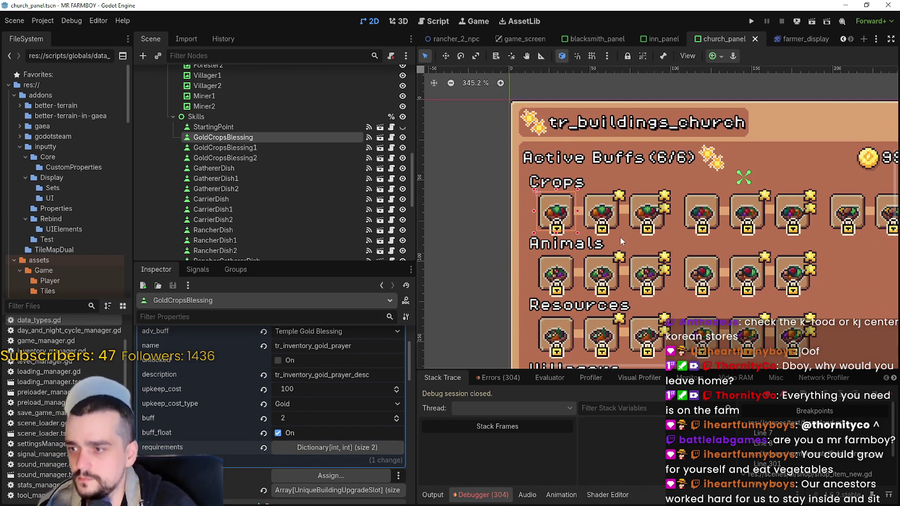
Step: Edit the upkeep cost of 100, trimming it to 10
{"action": "left_click", "coordinate": [308, 391]}
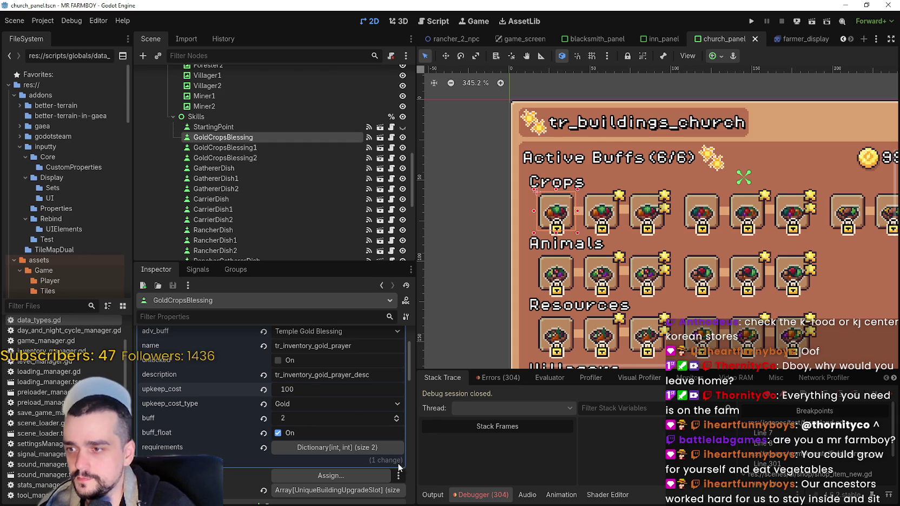
{"action": "scroll", "coordinate": [661, 228], "scroll_direction": "down", "scroll_amount": 2}
{"action": "scroll", "coordinate": [661, 228], "scroll_direction": "right", "scroll_amount": 3}
{"action": "scroll", "coordinate": [697, 205], "scroll_direction": "down", "scroll_amount": 2}
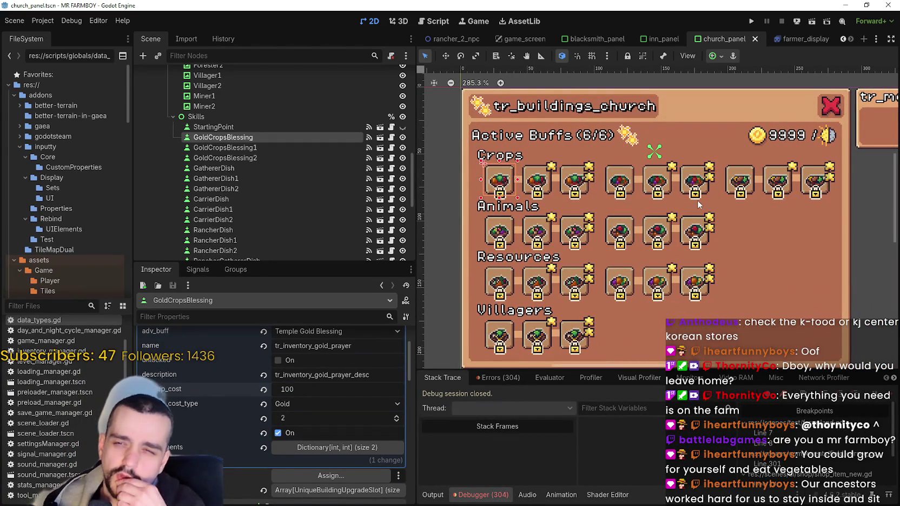
{"action": "key", "text": "BackSpace"}
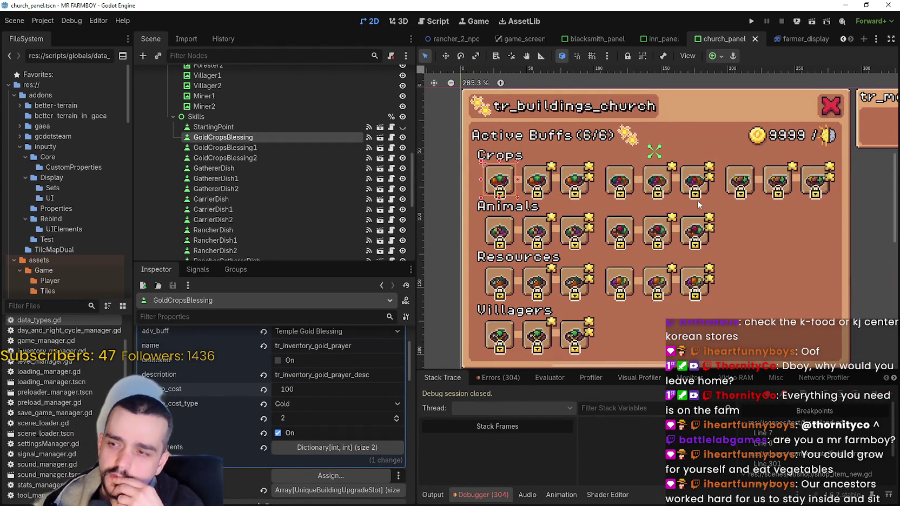
Step: Confirm the upkeep cost at 10, then lower it to 1 Gold
{"action": "key", "text": "Return"}
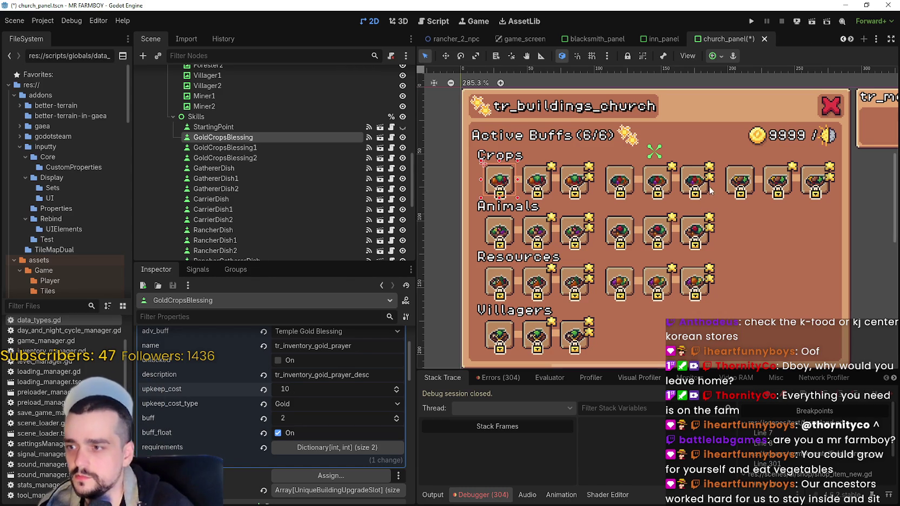
{"action": "scroll", "coordinate": [585, 307], "scroll_direction": "up", "scroll_amount": 1}
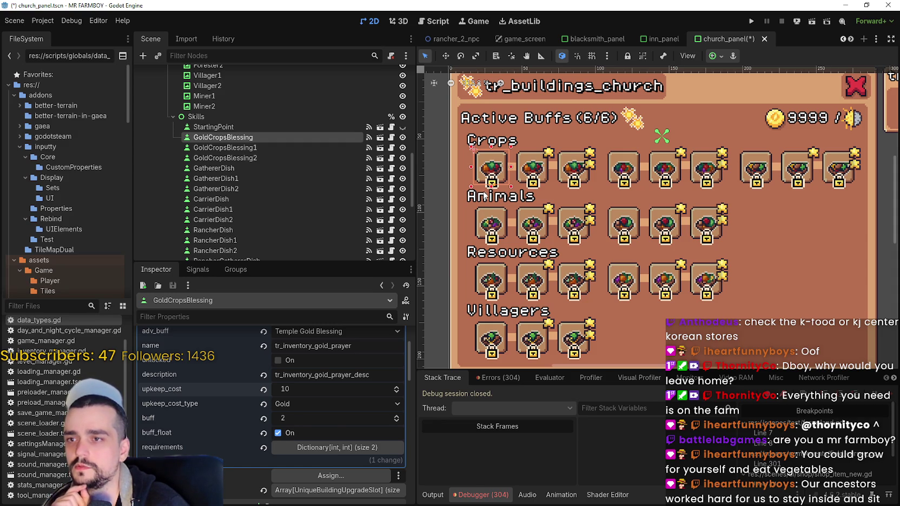
{"action": "left_click", "coordinate": [363, 390]}
{"action": "type", "text": "1"}
{"action": "key", "text": "Return"}
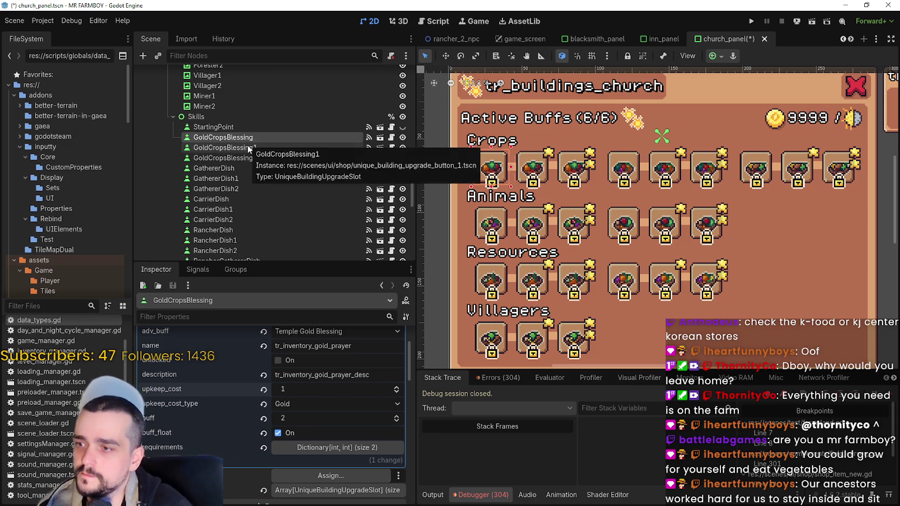
Step: Switch GoldCropsBlessing1's upkeep currency from Silver to Gold and make its buff a float
{"action": "left_click", "coordinate": [249, 147]}
{"action": "scroll", "coordinate": [327, 448], "scroll_direction": "down", "scroll_amount": 1}
{"action": "left_click", "coordinate": [312, 392]}
{"action": "key", "text": "BackSpace"}
{"action": "type", "text": "10"}
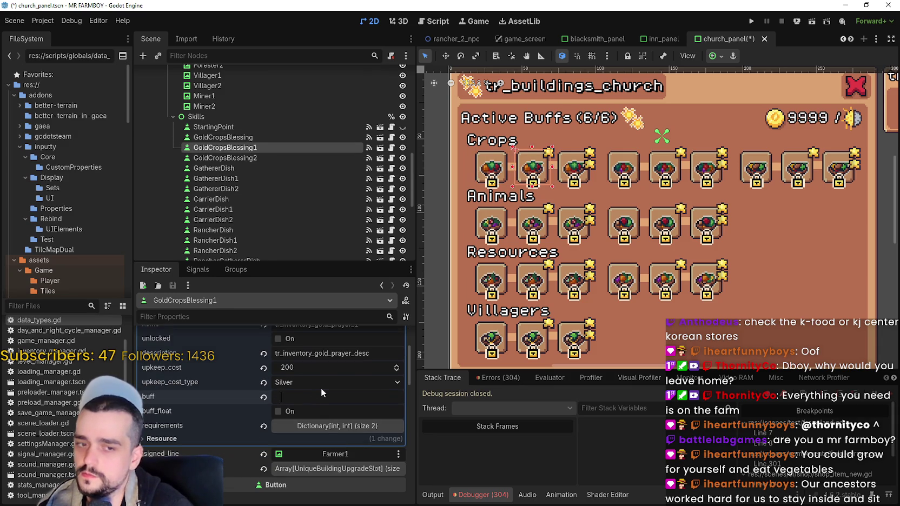
{"action": "key", "text": "Return"}
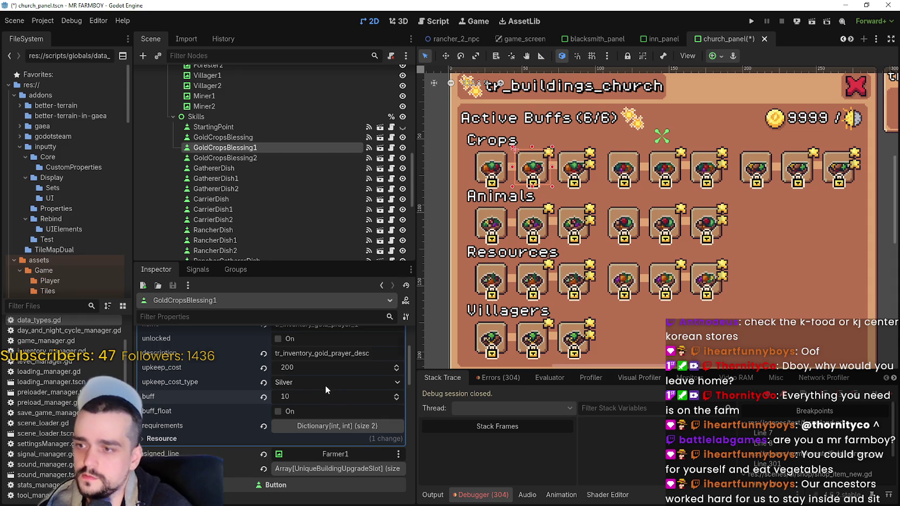
{"action": "left_click", "coordinate": [325, 385]}
{"action": "scroll", "coordinate": [341, 361], "scroll_direction": "down", "scroll_amount": 2}
{"action": "scroll", "coordinate": [341, 362], "scroll_direction": "down", "scroll_amount": 5}
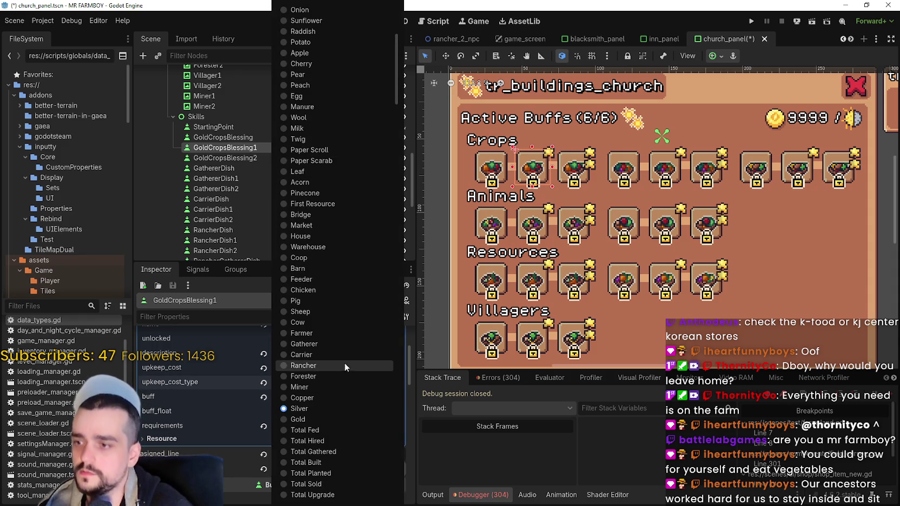
{"action": "left_click", "coordinate": [326, 415]}
{"action": "left_click", "coordinate": [290, 412]}
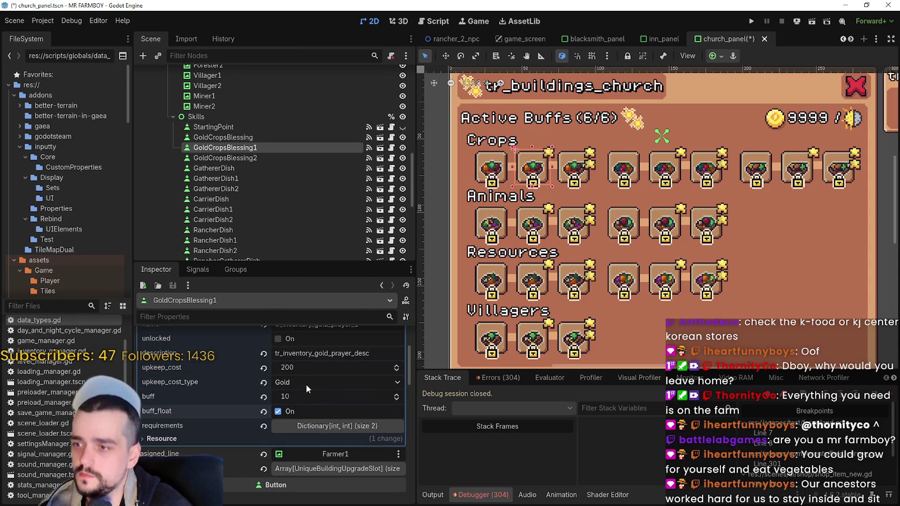
Step: Set GoldCropsBlessing1's buff to 5 and its upkeep cost from 200 to 10
{"action": "left_click", "coordinate": [302, 396]}
{"action": "type", "text": "5"}
{"action": "key", "text": "Return"}
{"action": "left_click", "coordinate": [310, 373]}
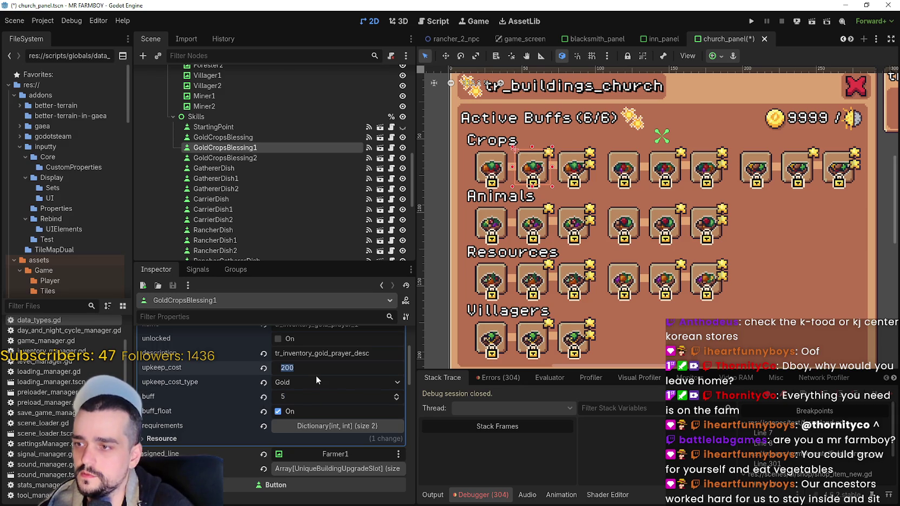
{"action": "type", "text": "10"}
{"action": "key", "text": "Return"}
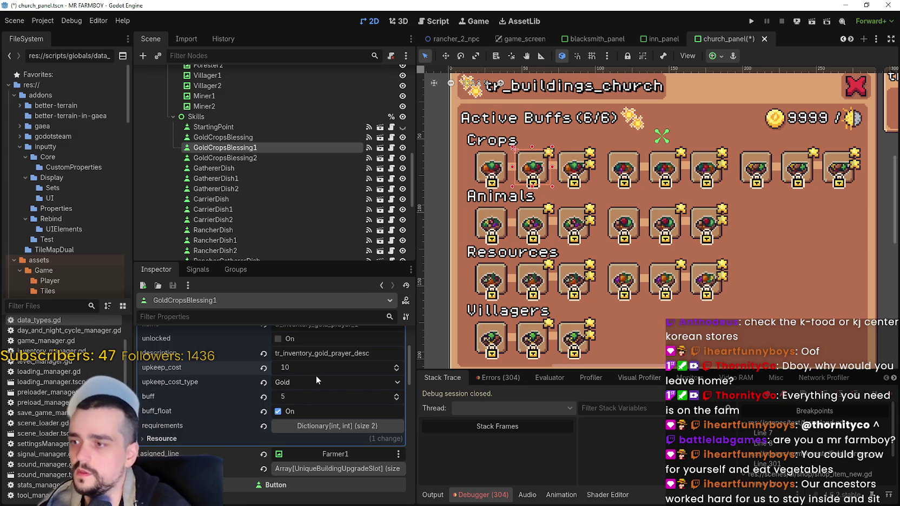
{"action": "scroll", "coordinate": [316, 375], "scroll_direction": "up", "scroll_amount": 2}
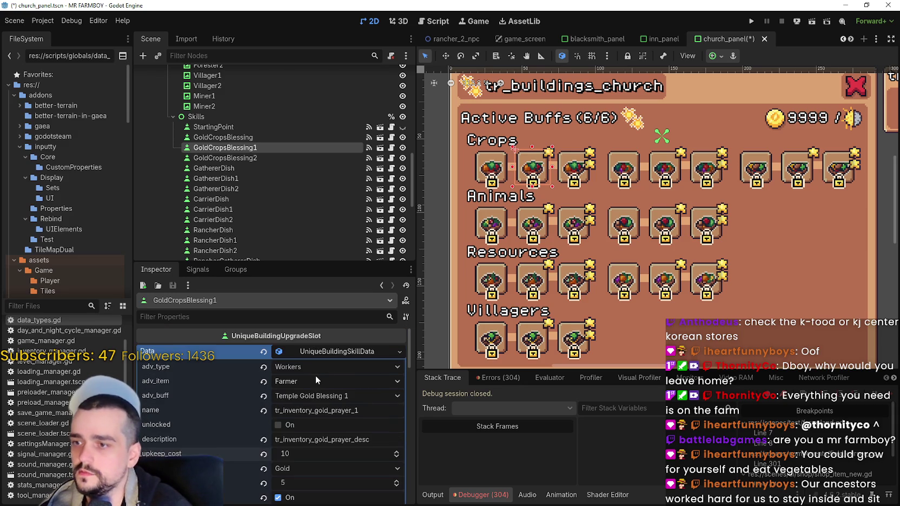
{"action": "left_click", "coordinate": [256, 158]}
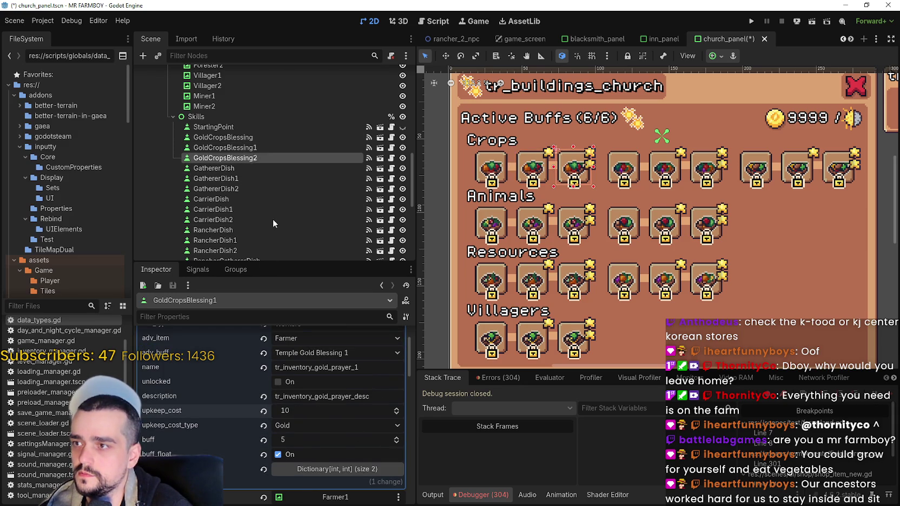
Step: Make GoldCropsBlessing2 a float buff of 25 costing 100 Gold upkeep instead of Silver
{"action": "left_click", "coordinate": [307, 422]}
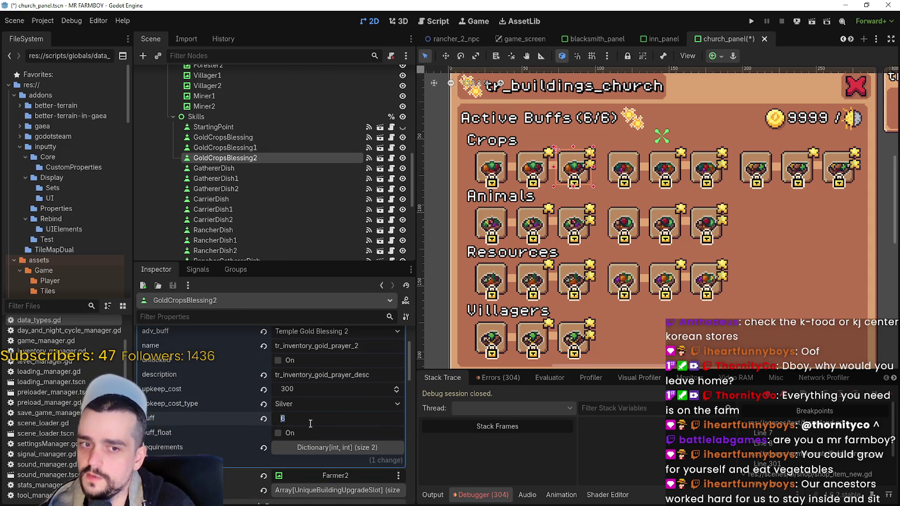
{"action": "type", "text": "7"}
{"action": "key", "text": "Return"}
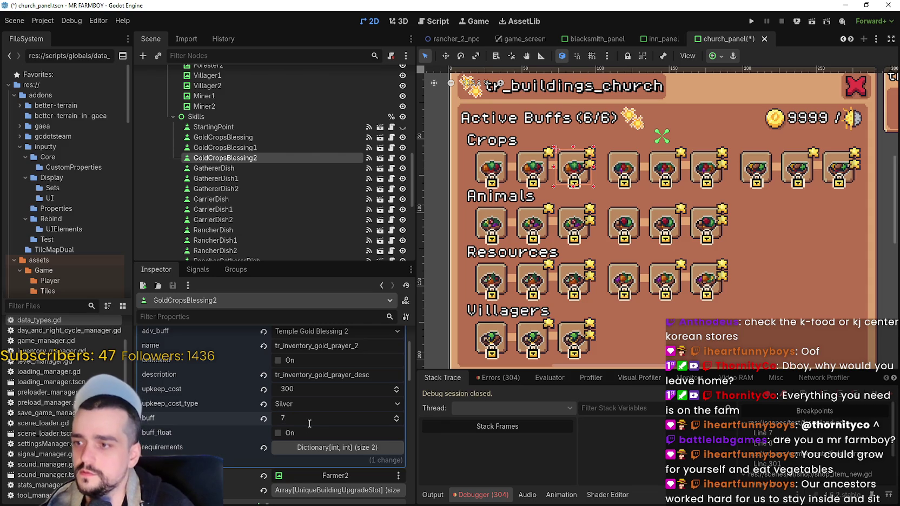
{"action": "left_click", "coordinate": [308, 408]}
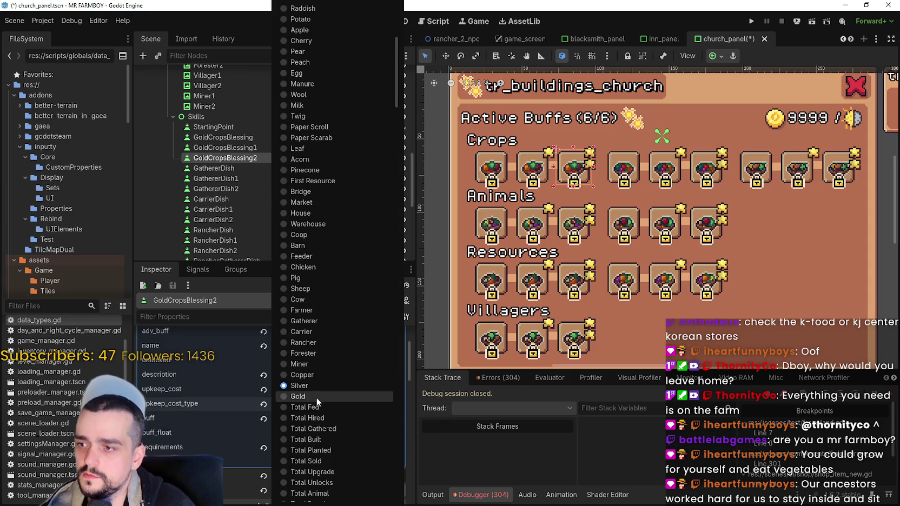
{"action": "left_click", "coordinate": [321, 397]}
{"action": "left_click", "coordinate": [320, 432]}
{"action": "left_click", "coordinate": [304, 392]}
{"action": "type", "text": "100"}
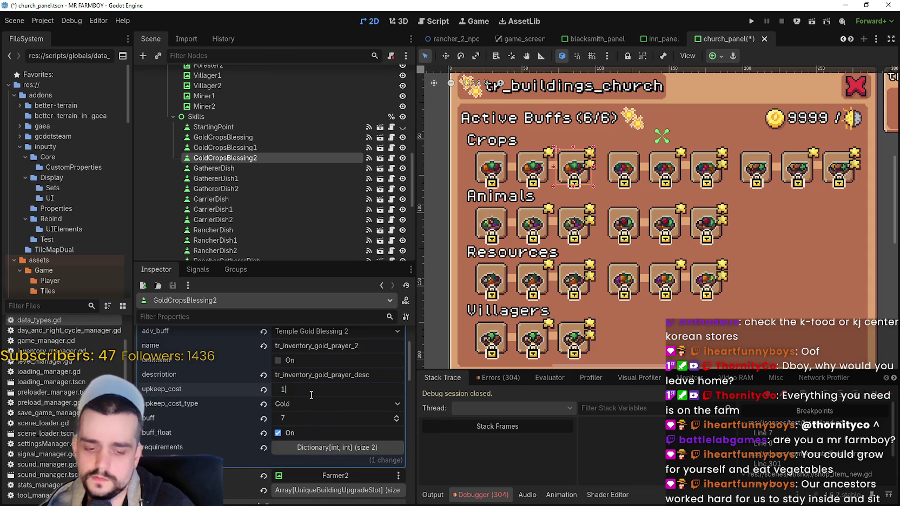
{"action": "key", "text": "Return"}
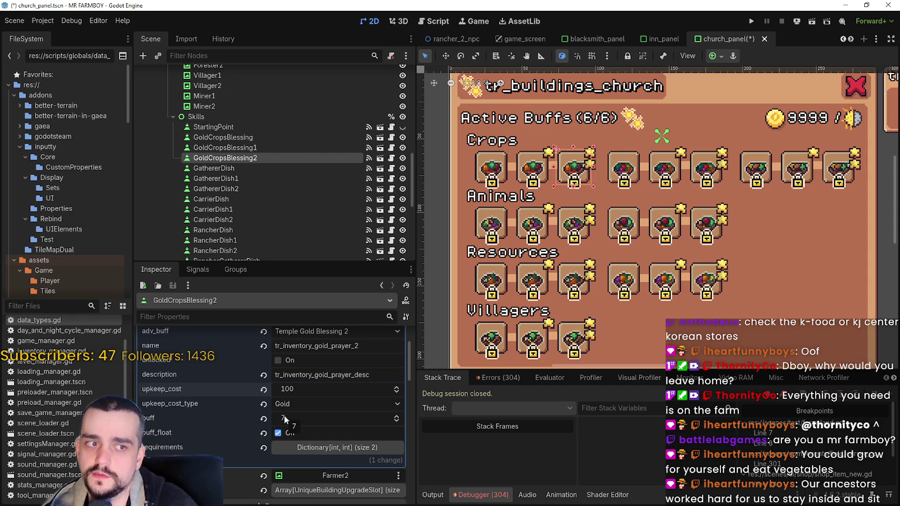
{"action": "left_click", "coordinate": [300, 420]}
{"action": "type", "text": "25"}
{"action": "key", "text": "Return"}
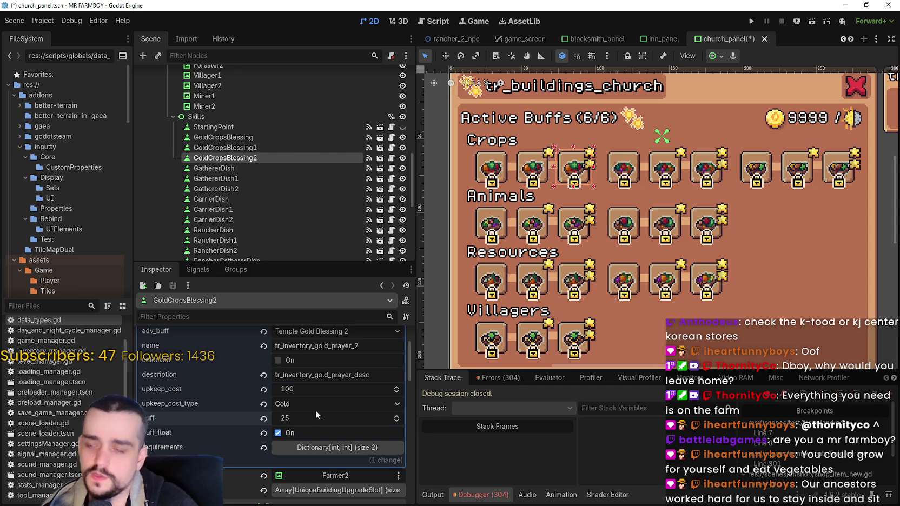
Step: Raise GoldCropsBlessing1's buff value to 10
{"action": "left_click", "coordinate": [218, 148]}
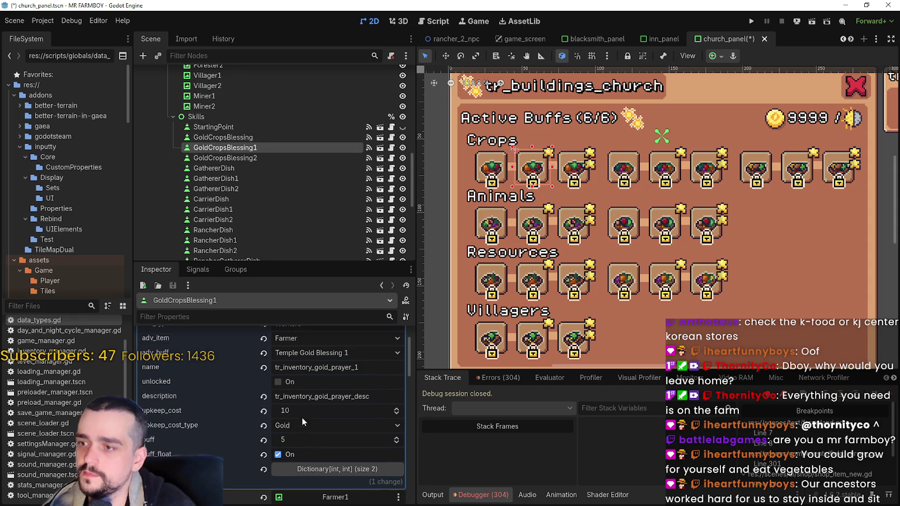
{"action": "left_click", "coordinate": [299, 439]}
{"action": "type", "text": "10"}
{"action": "key", "text": "Return"}
{"action": "left_click", "coordinate": [261, 137]}
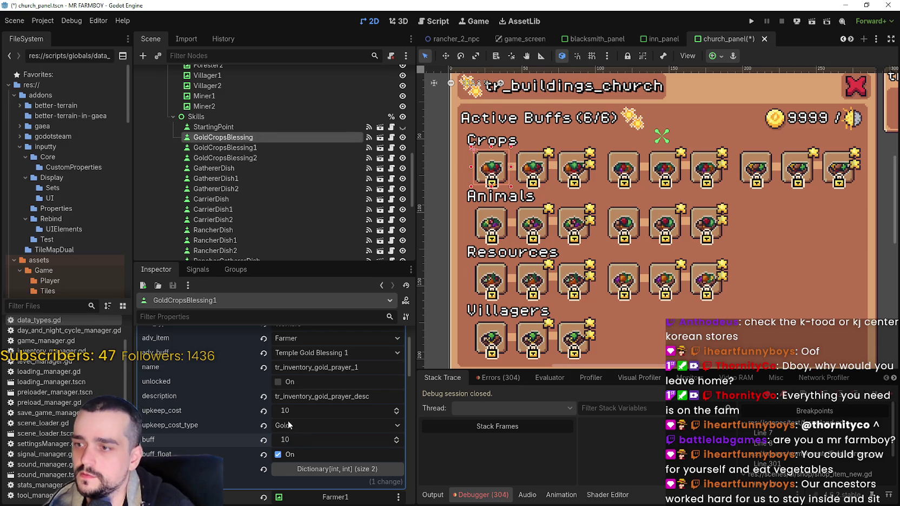
Step: Keep GoldCropsBlessing's buff at 5 and save the church panel scene
{"action": "left_click", "coordinate": [357, 418]}
{"action": "key", "text": "Return"}
{"action": "key", "text": "ctrl+s"}
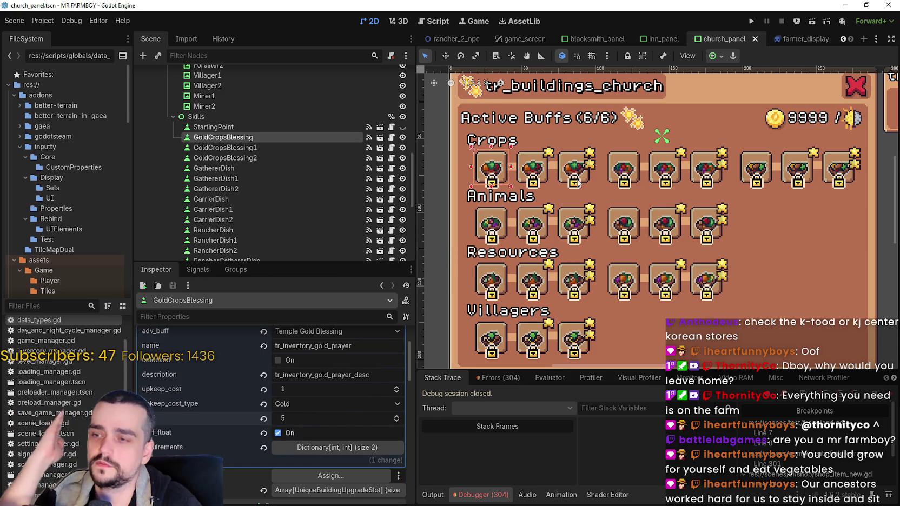
Step: Review the GoldCropsBlessing1 and GoldCropsBlessing2 slot properties
{"action": "left_click", "coordinate": [258, 147]}
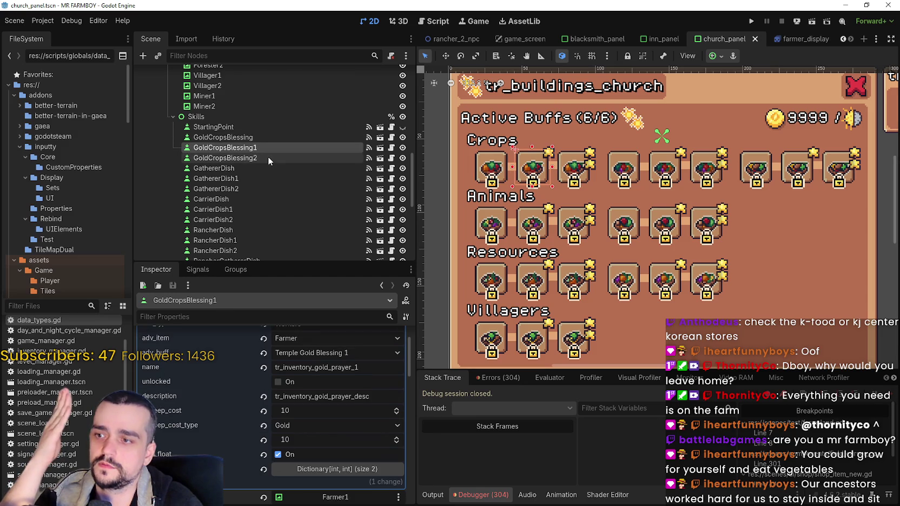
{"action": "left_click", "coordinate": [268, 157]}
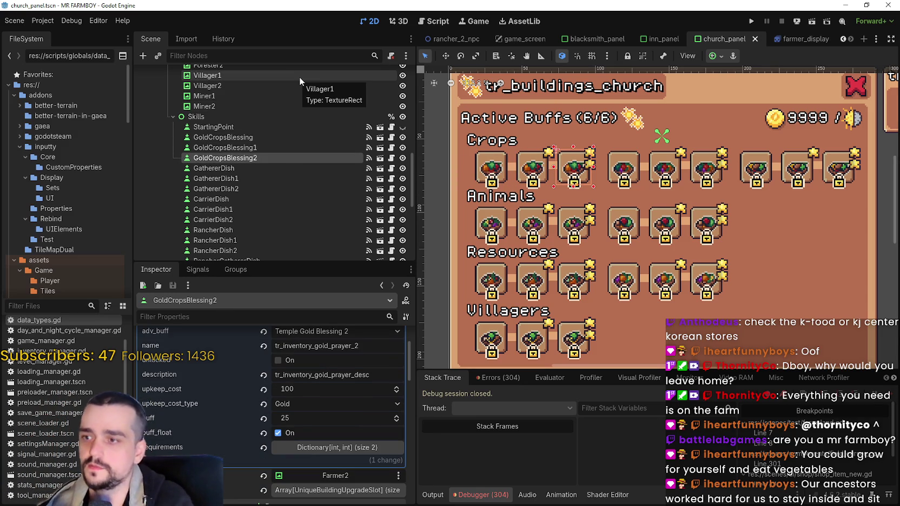
{"action": "scroll", "coordinate": [320, 399], "scroll_direction": "up", "scroll_amount": 3}
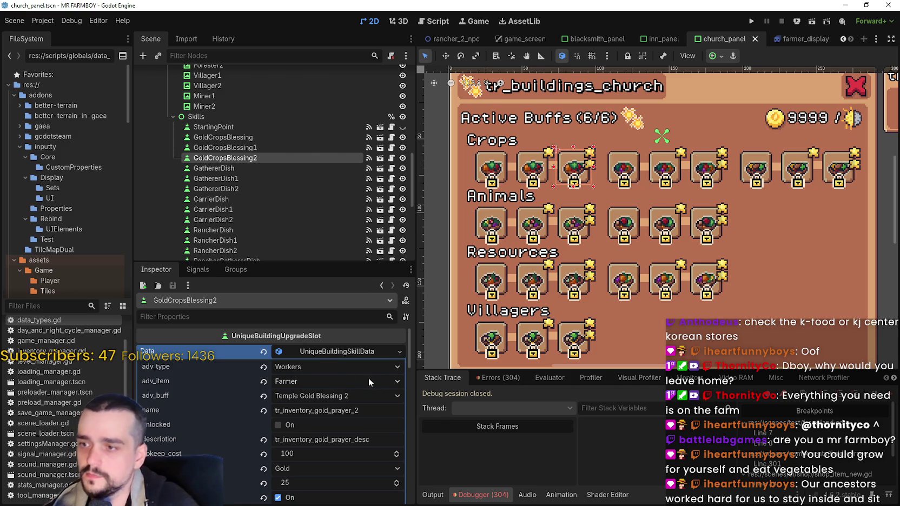
{"action": "left_click", "coordinate": [354, 367]}
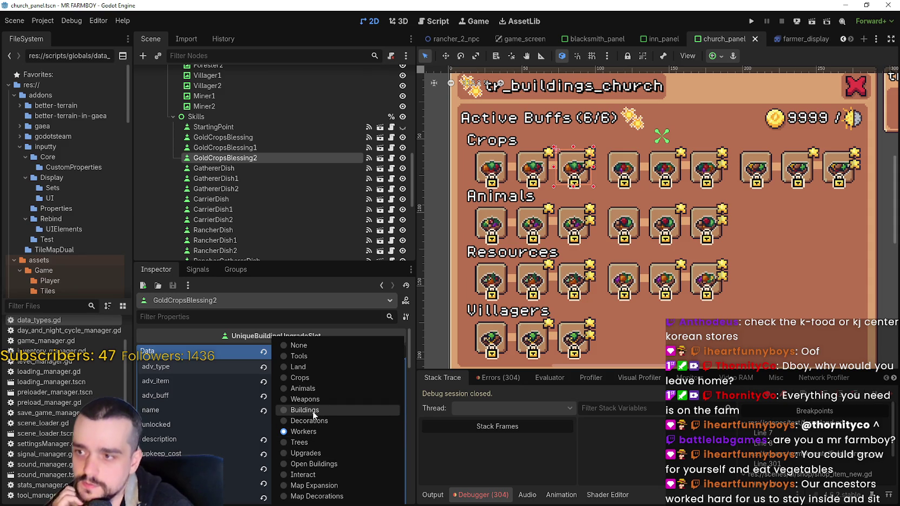
Step: Set GoldCropsBlessing2's adv_type to Upgrades and its adv_item to Gold Crops Prayer
{"action": "left_click", "coordinate": [316, 454]}
{"action": "left_click", "coordinate": [323, 382]}
{"action": "scroll", "coordinate": [326, 375], "scroll_direction": "down", "scroll_amount": 5}
{"action": "scroll", "coordinate": [332, 351], "scroll_direction": "down", "scroll_amount": 10}
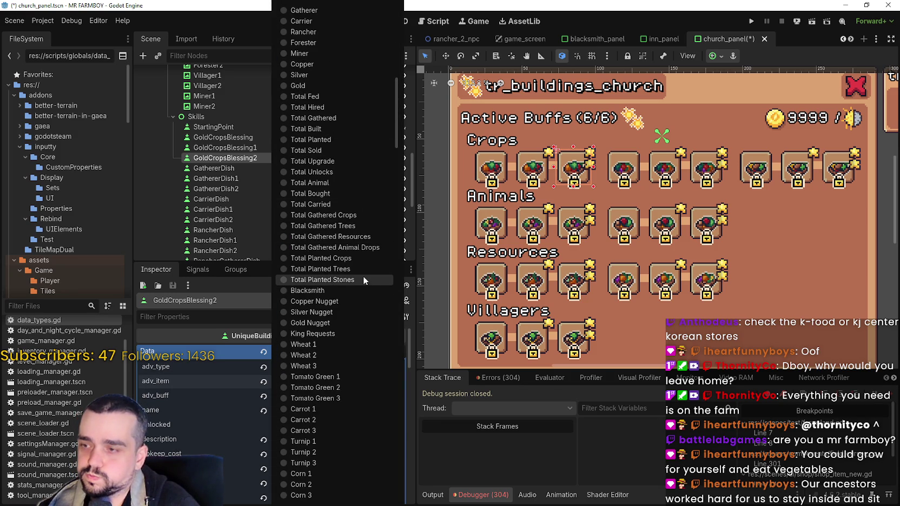
{"action": "scroll", "coordinate": [389, 311], "scroll_direction": "up", "scroll_amount": 5}
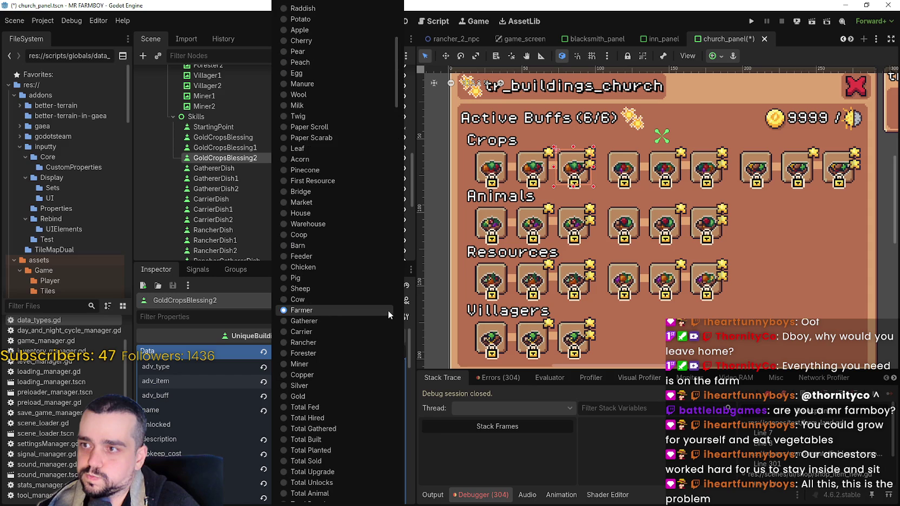
{"action": "scroll", "coordinate": [379, 290], "scroll_direction": "down", "scroll_amount": 10}
{"action": "scroll", "coordinate": [379, 289], "scroll_direction": "down", "scroll_amount": 10}
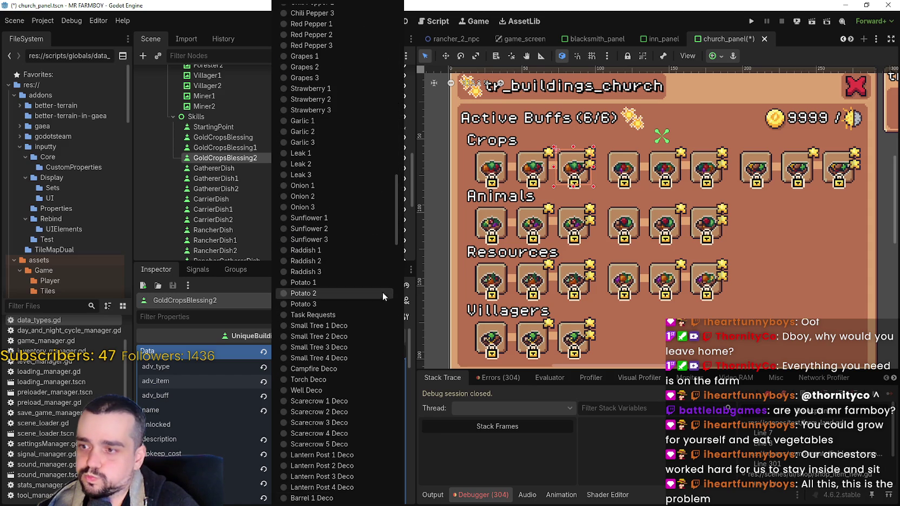
{"action": "scroll", "coordinate": [383, 293], "scroll_direction": "up", "scroll_amount": 20}
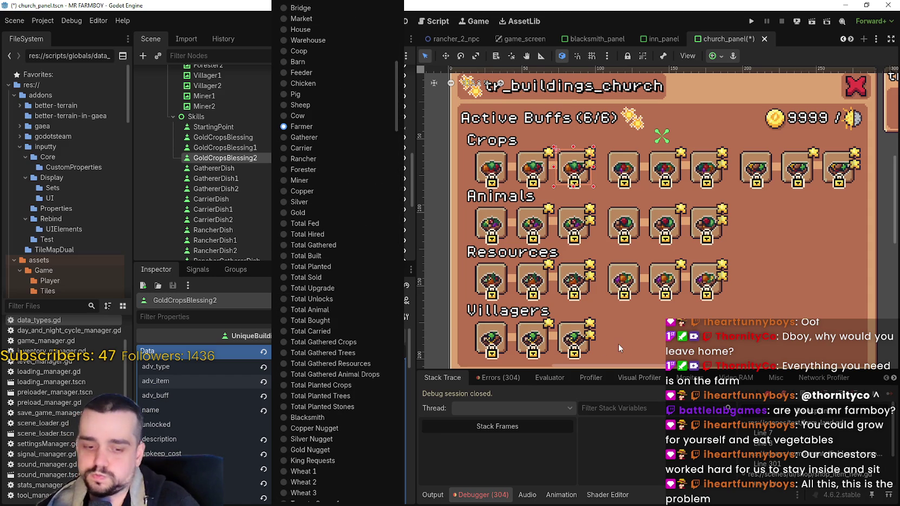
{"action": "scroll", "coordinate": [355, 326], "scroll_direction": "down", "scroll_amount": 3}
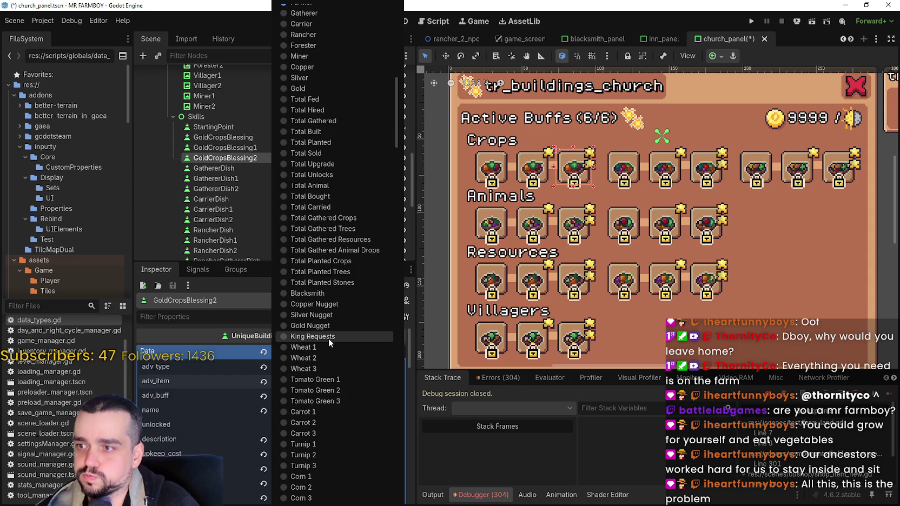
{"action": "scroll", "coordinate": [330, 338], "scroll_direction": "down", "scroll_amount": 13}
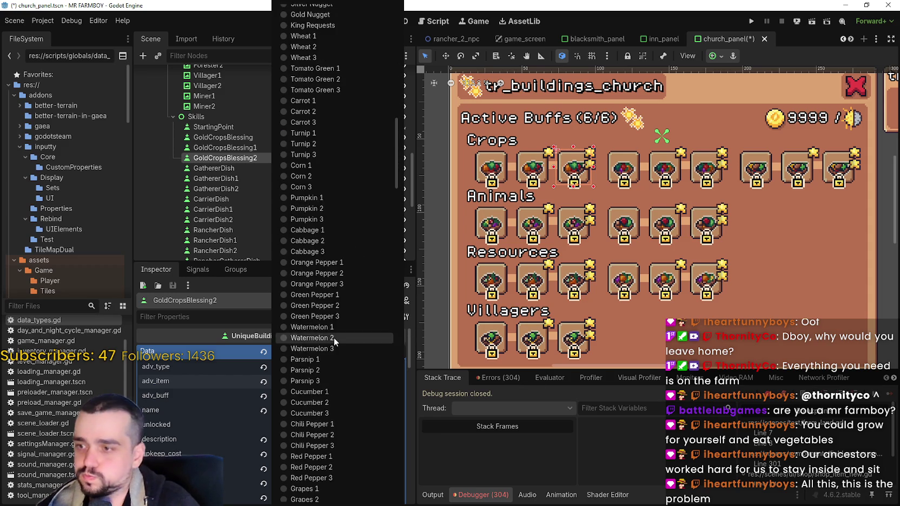
{"action": "scroll", "coordinate": [335, 338], "scroll_direction": "down", "scroll_amount": 6}
{"action": "scroll", "coordinate": [334, 338], "scroll_direction": "down", "scroll_amount": 5}
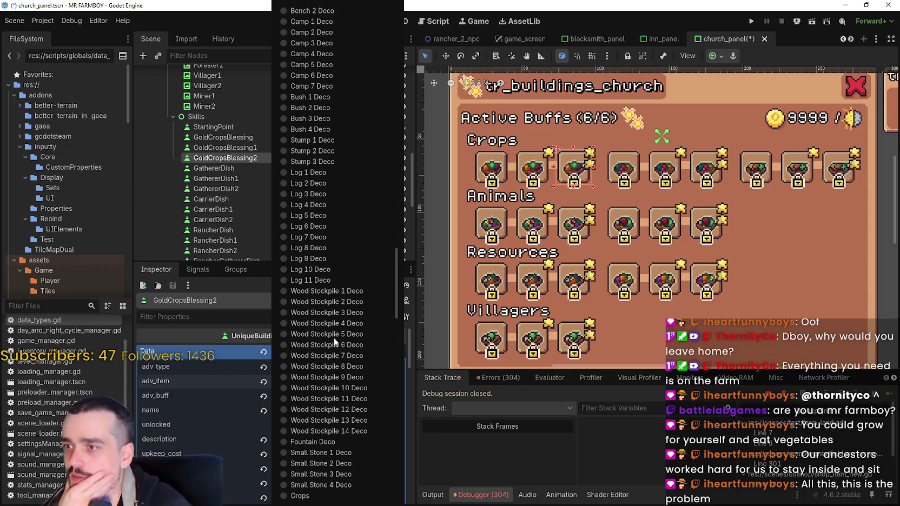
{"action": "scroll", "coordinate": [334, 336], "scroll_direction": "down", "scroll_amount": 10}
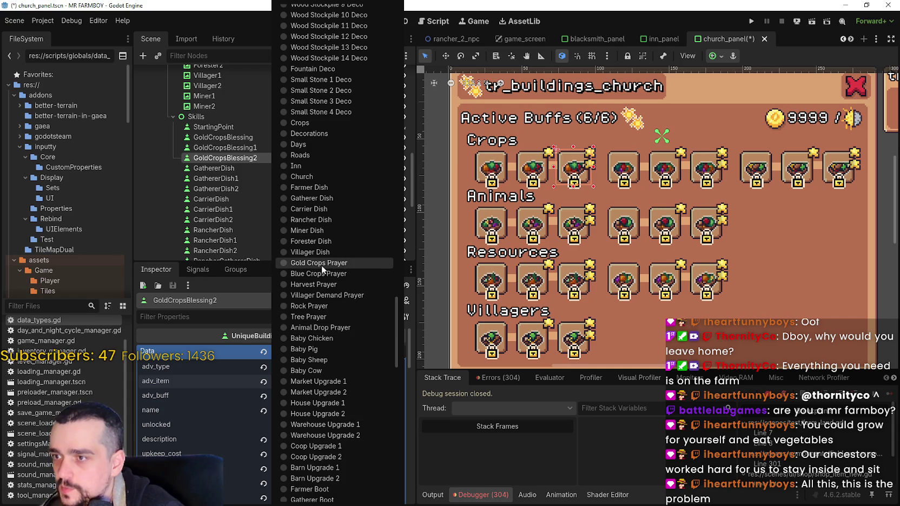
{"action": "left_click", "coordinate": [321, 263]}
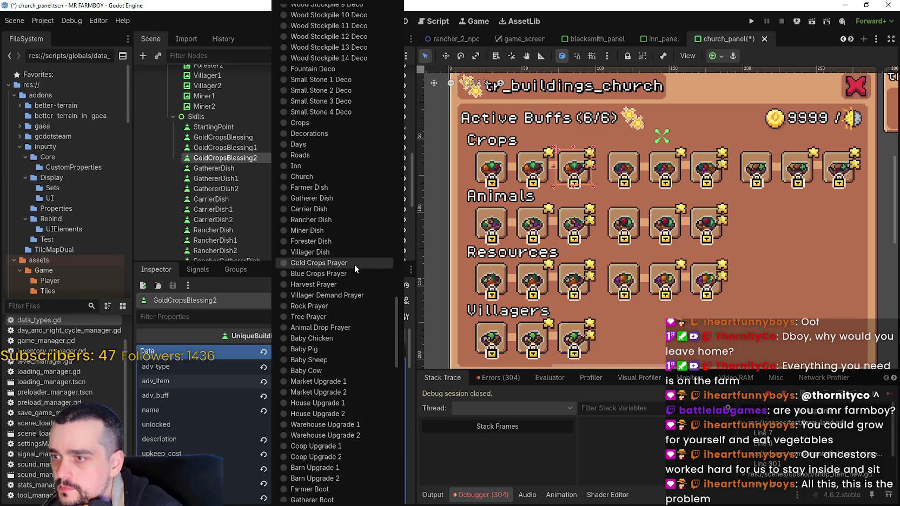
Step: Save the scene and copy the Gold Crops Prayer adv_item value
{"action": "key", "text": "ctrl+s"}
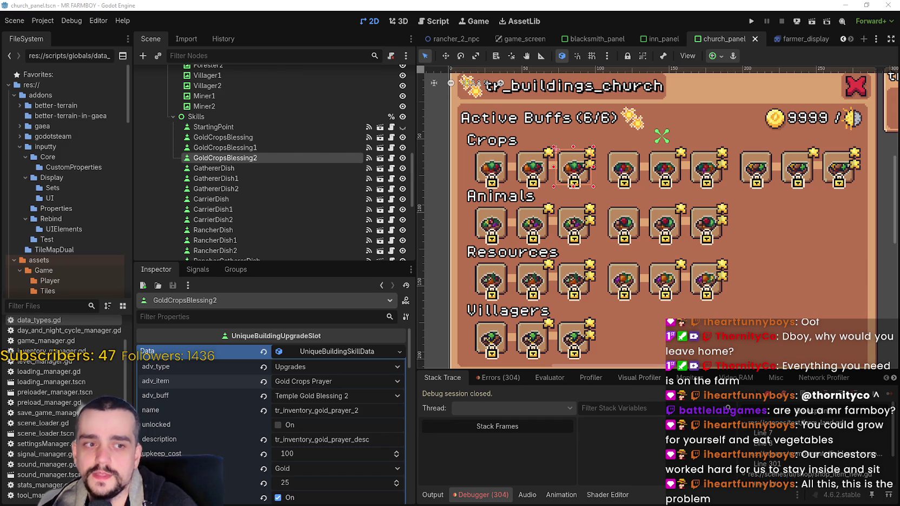
{"action": "right_click", "coordinate": [181, 379]}
{"action": "left_click", "coordinate": [203, 385]}
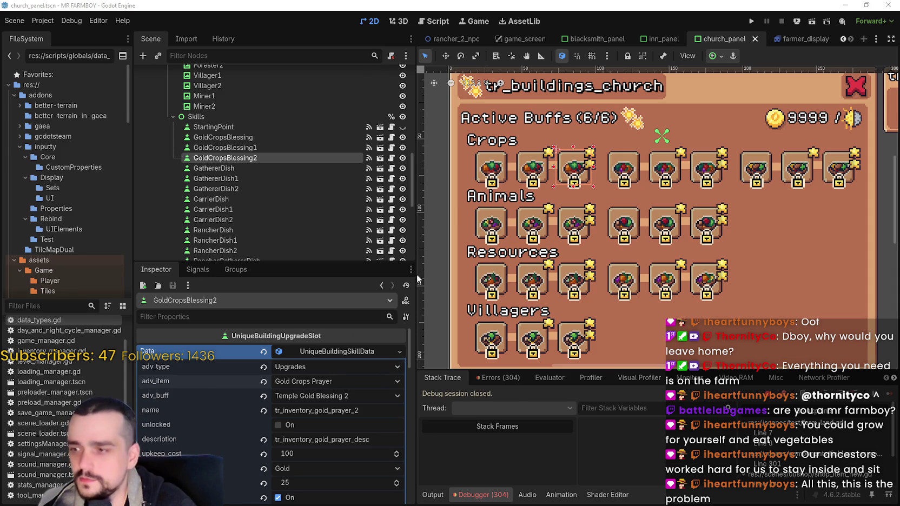
{"action": "left_click", "coordinate": [272, 148]}
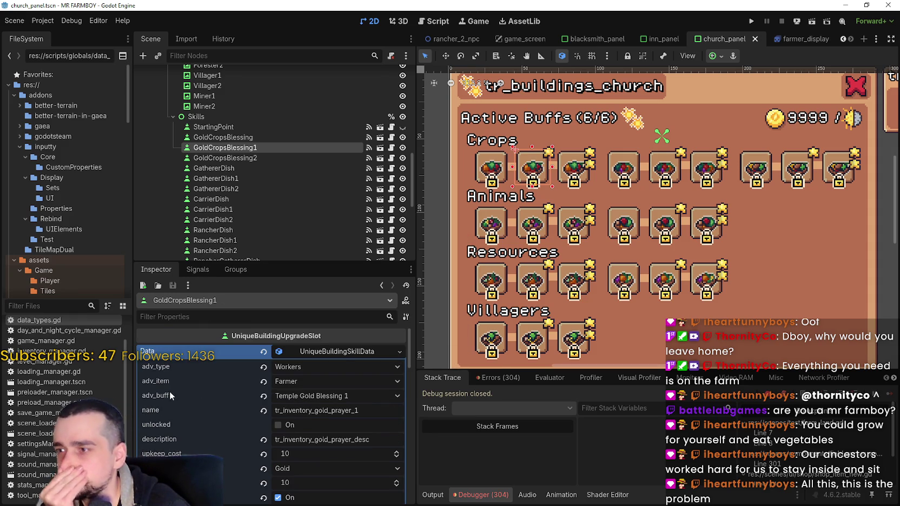
Step: Paste Gold Crops Prayer into GoldCropsBlessing1's adv_item property
{"action": "right_click", "coordinate": [181, 381]}
{"action": "left_click", "coordinate": [264, 391]}
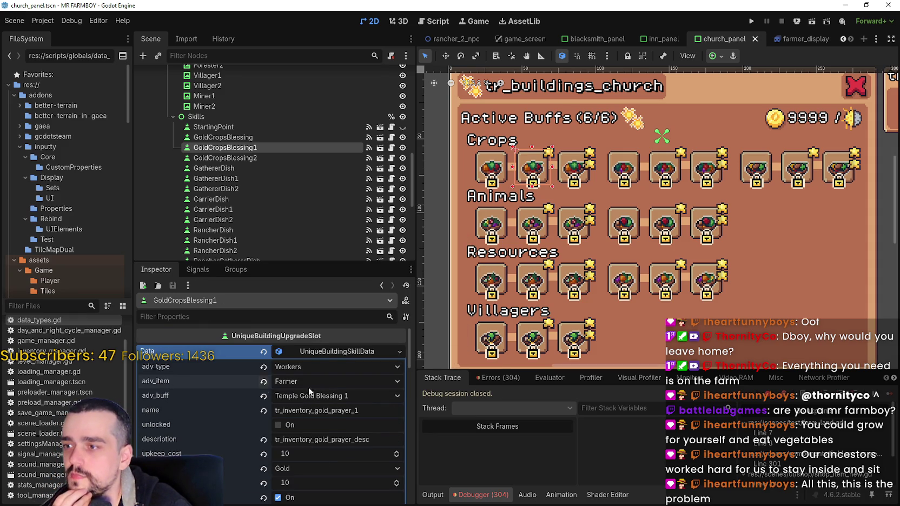
{"action": "left_click", "coordinate": [335, 381]}
{"action": "left_click", "coordinate": [198, 385]}
{"action": "right_click", "coordinate": [195, 380]}
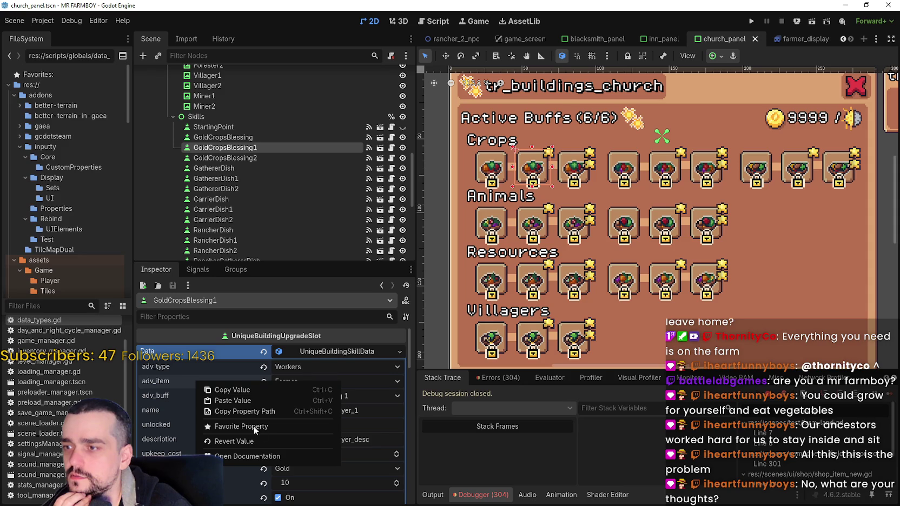
{"action": "left_click", "coordinate": [238, 404]}
Step: Set GoldCropsBlessing1's adv_type to Upgrades and save the church panel scene
{"action": "left_click", "coordinate": [311, 368]}
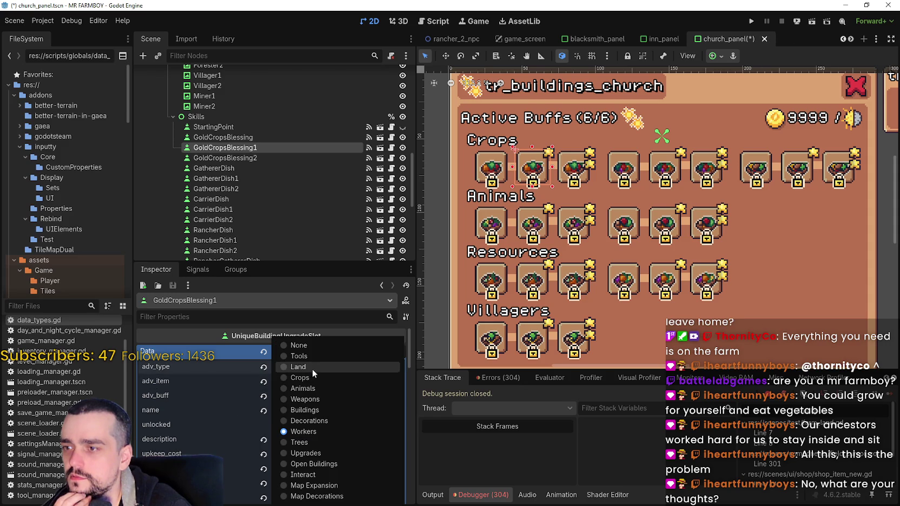
{"action": "left_click", "coordinate": [319, 453]}
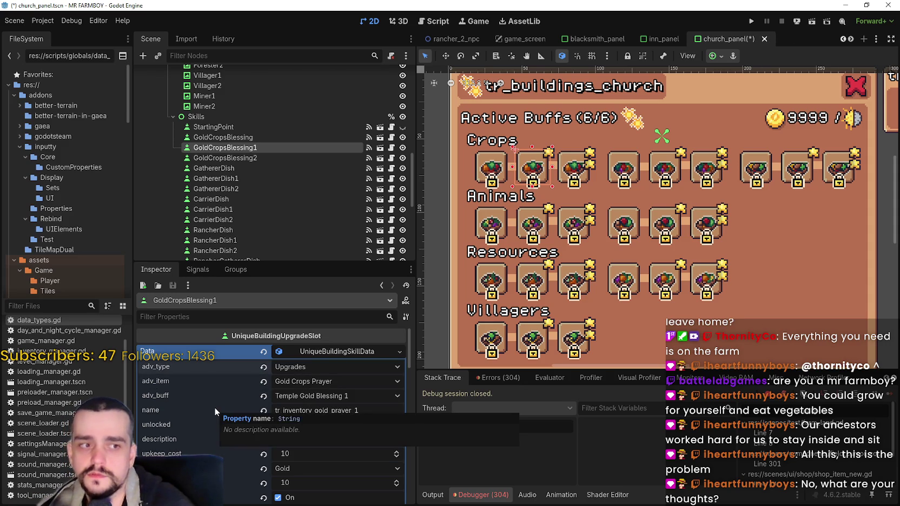
{"action": "key", "text": "ctrl+s"}
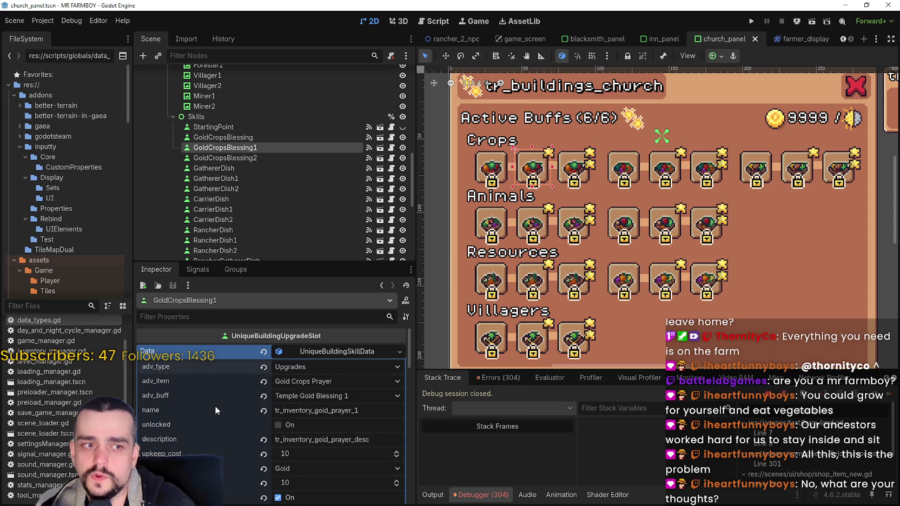
{"action": "left_click", "coordinate": [238, 139]}
Step: Paste Gold Crops Prayer into GoldCropsBlessing's adv_item and save the scene
{"action": "scroll", "coordinate": [191, 376], "scroll_direction": "down", "scroll_amount": 3}
{"action": "scroll", "coordinate": [246, 381], "scroll_direction": "up", "scroll_amount": 3}
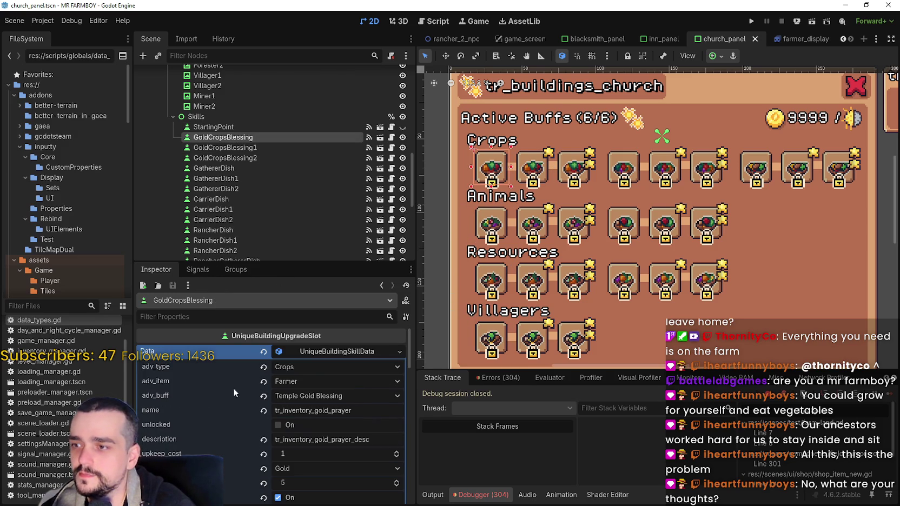
{"action": "right_click", "coordinate": [210, 381]}
{"action": "left_click", "coordinate": [243, 401]}
{"action": "key", "text": "ctrl+s"}
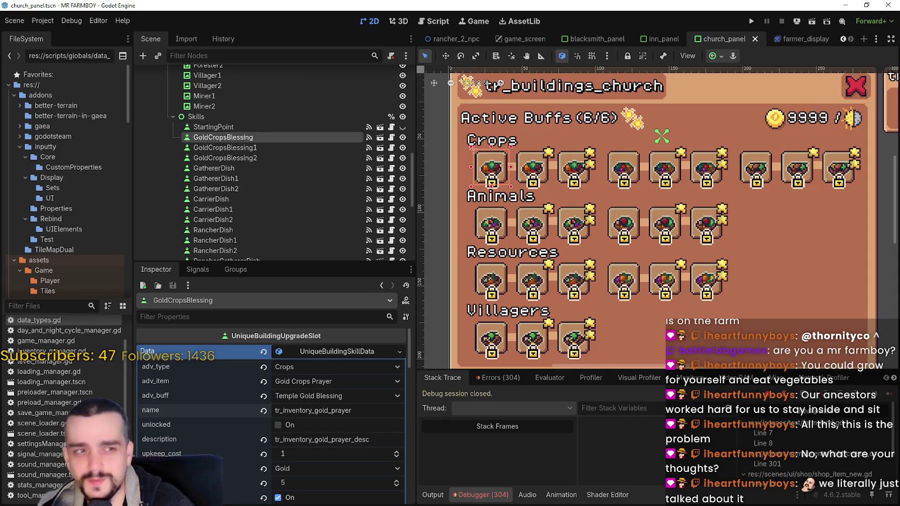
Step: Inspect GoldCropsBlessing's name and description text fields
{"action": "left_click", "coordinate": [352, 411]}
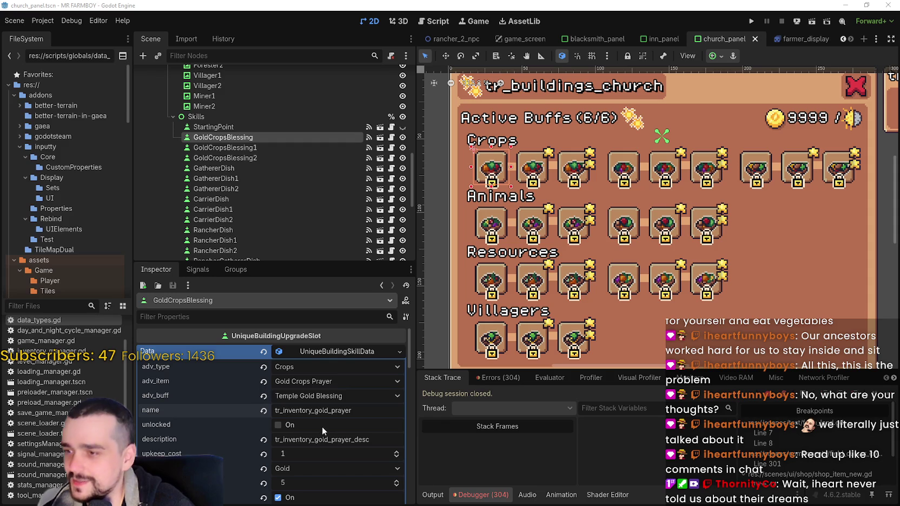
{"action": "double_click", "coordinate": [347, 412]}
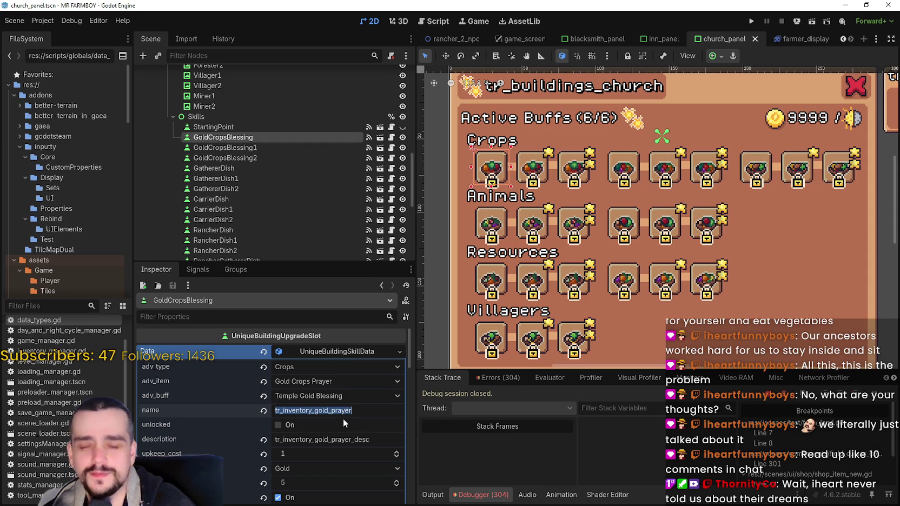
{"action": "left_click", "coordinate": [353, 439]}
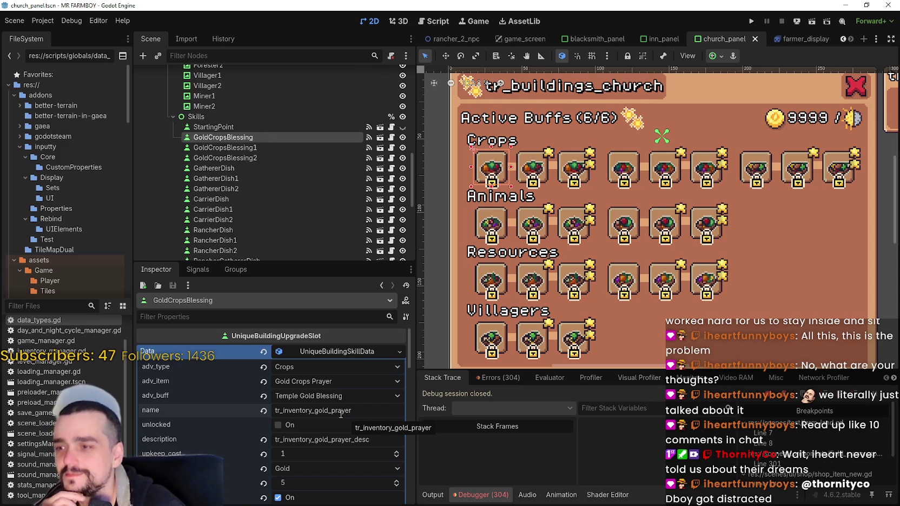
{"action": "left_click", "coordinate": [376, 443]}
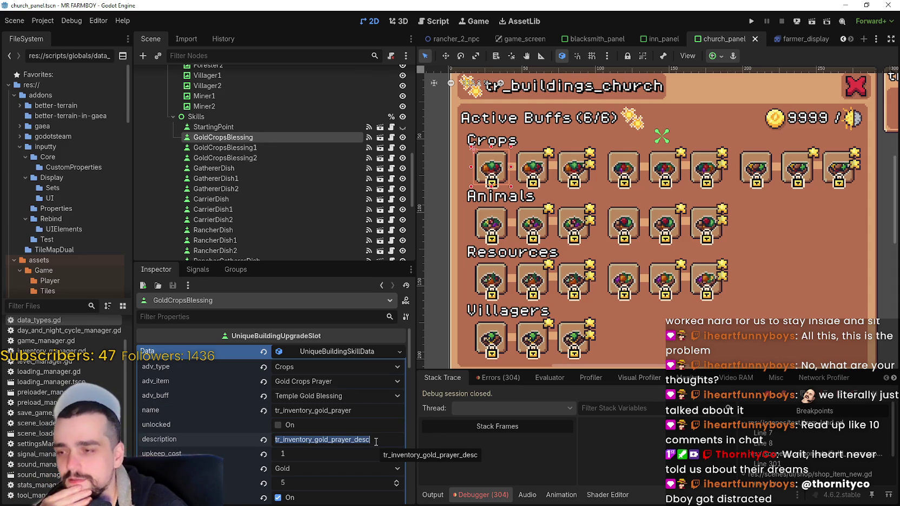
{"action": "left_click", "coordinate": [323, 412]}
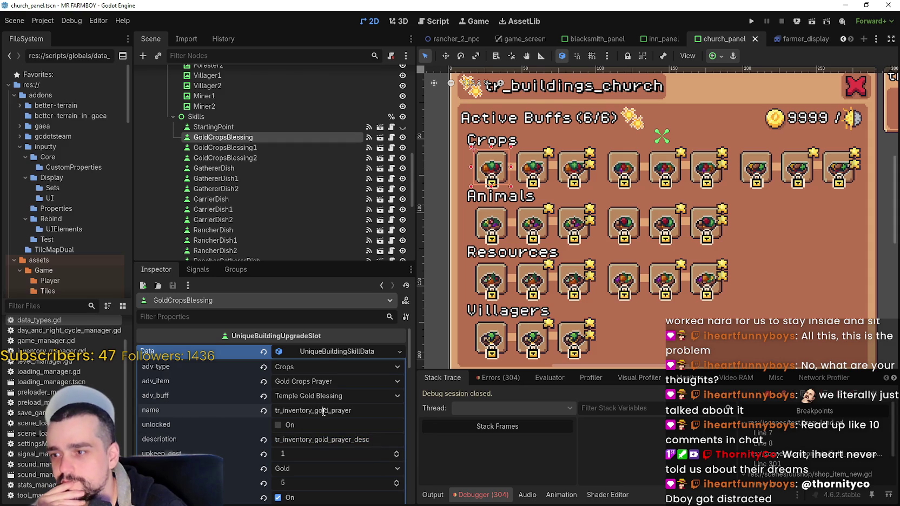
{"action": "left_click", "coordinate": [265, 148]}
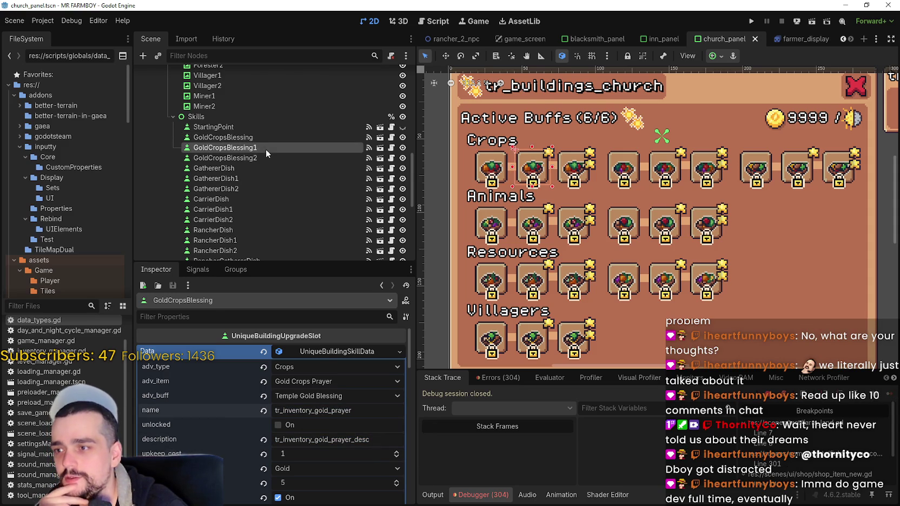
Step: Switch GoldCropsBlessing's adv_type from Crops to Upgrades and save the church panel scene
{"action": "left_click", "coordinate": [271, 144]}
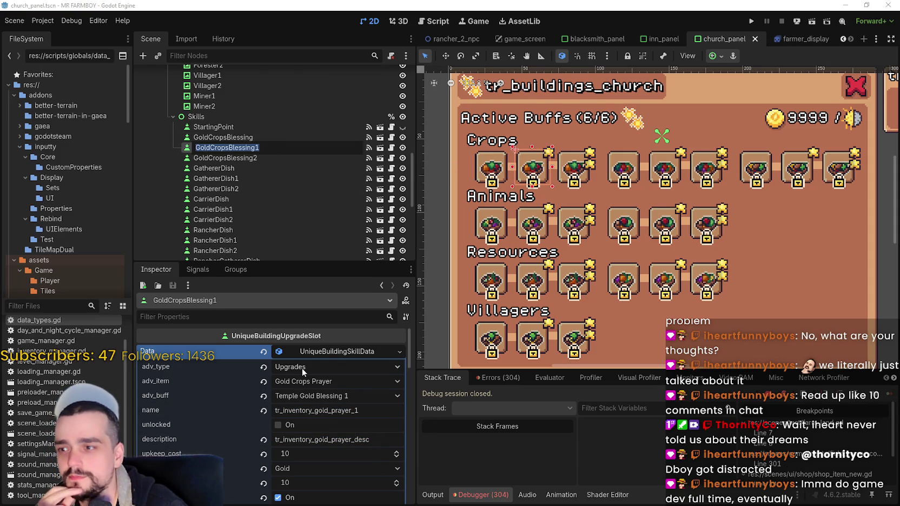
{"action": "left_click", "coordinate": [228, 137]}
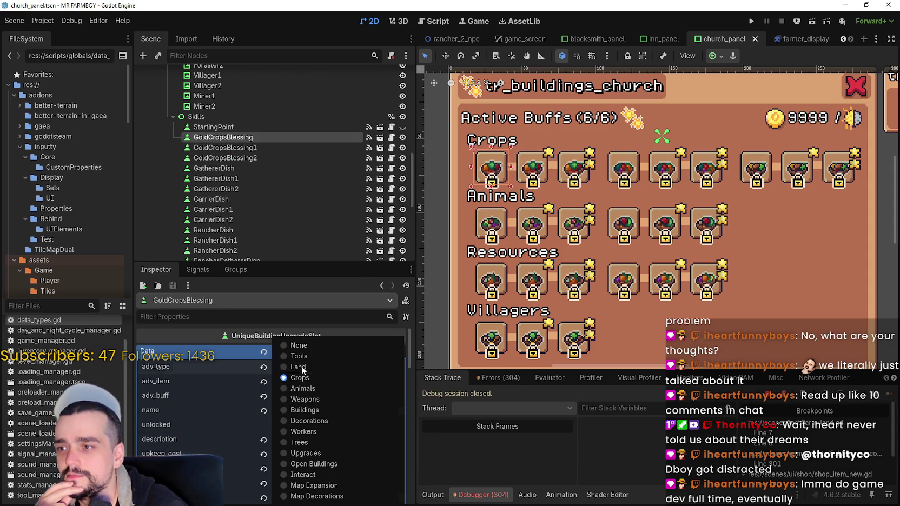
{"action": "left_click", "coordinate": [347, 455]}
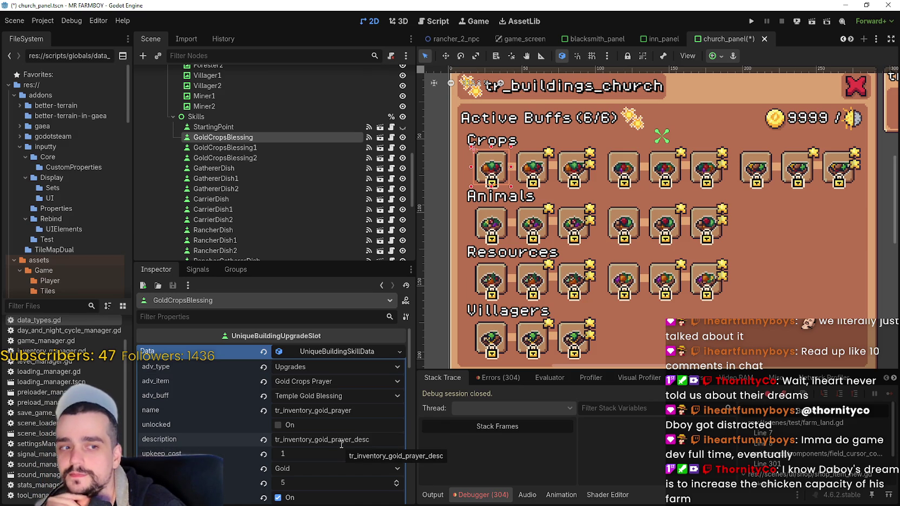
{"action": "left_click", "coordinate": [334, 440]}
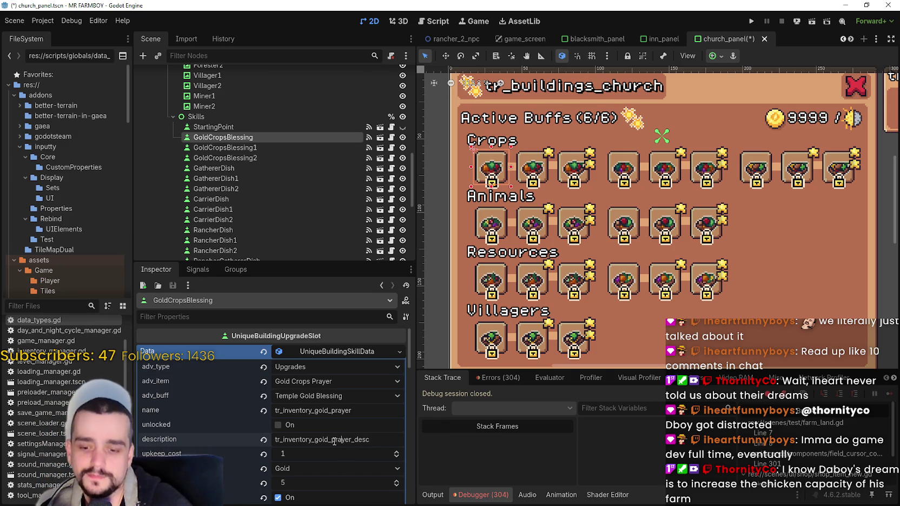
{"action": "key", "text": "ctrl+s"}
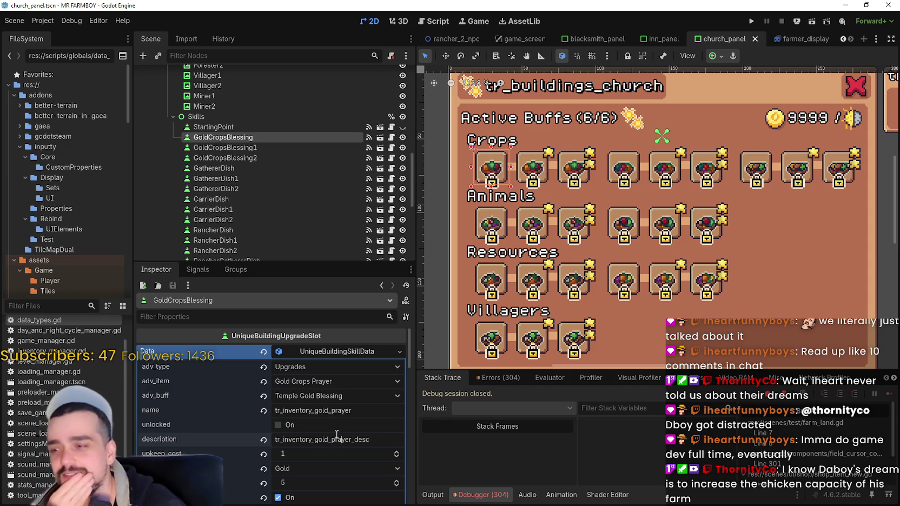
{"action": "left_click", "coordinate": [264, 145]}
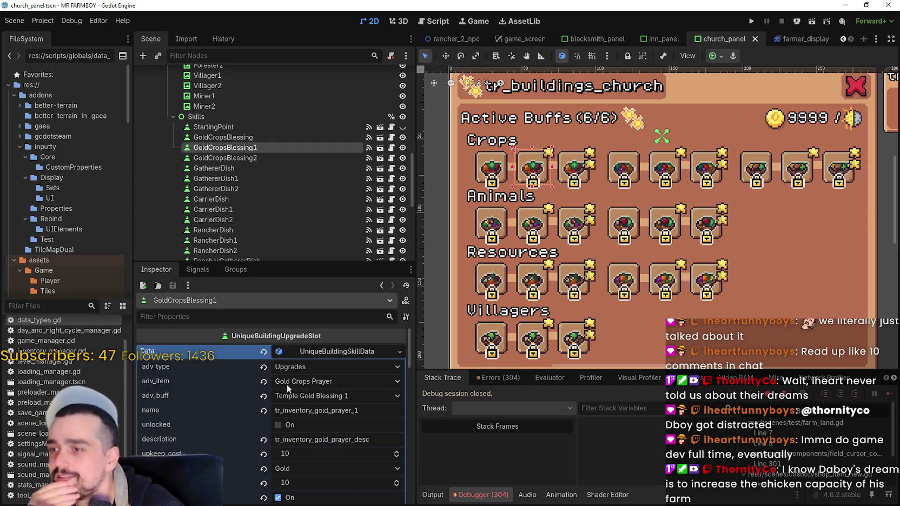
{"action": "left_click", "coordinate": [227, 138]}
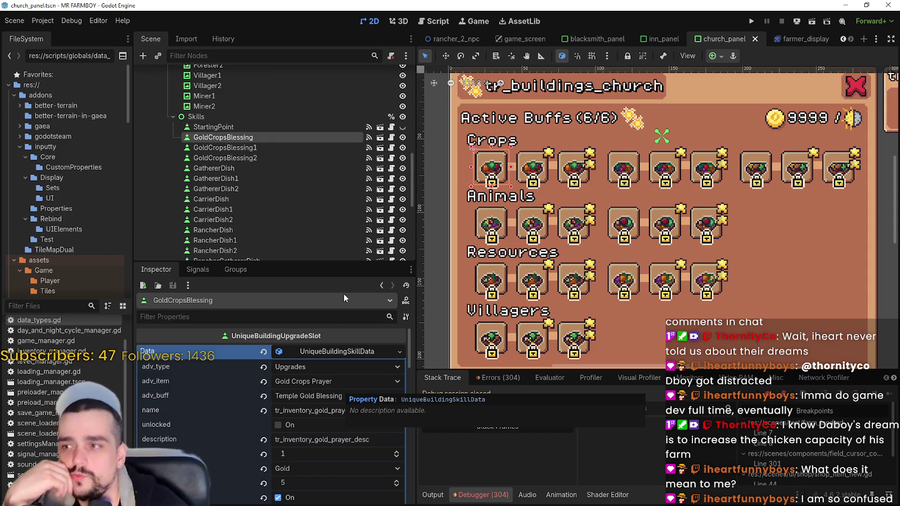
{"action": "left_click", "coordinate": [298, 147]}
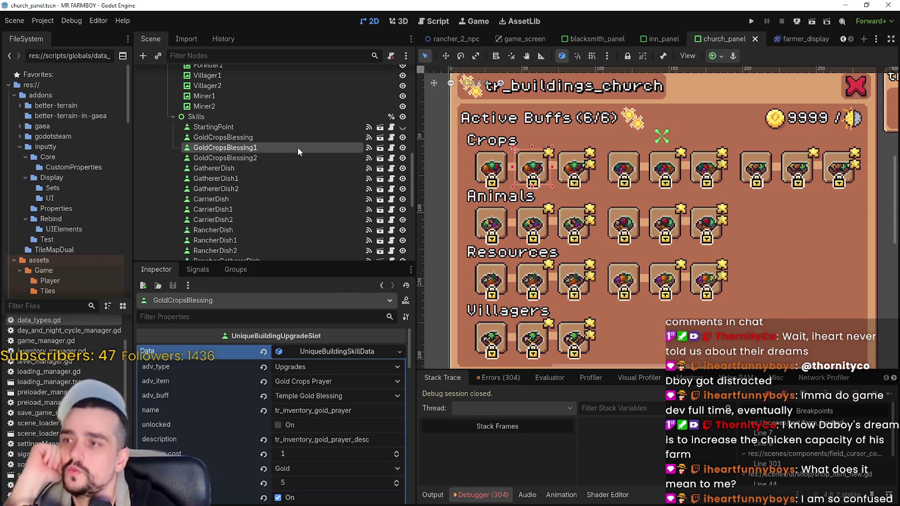
{"action": "left_click", "coordinate": [258, 157]}
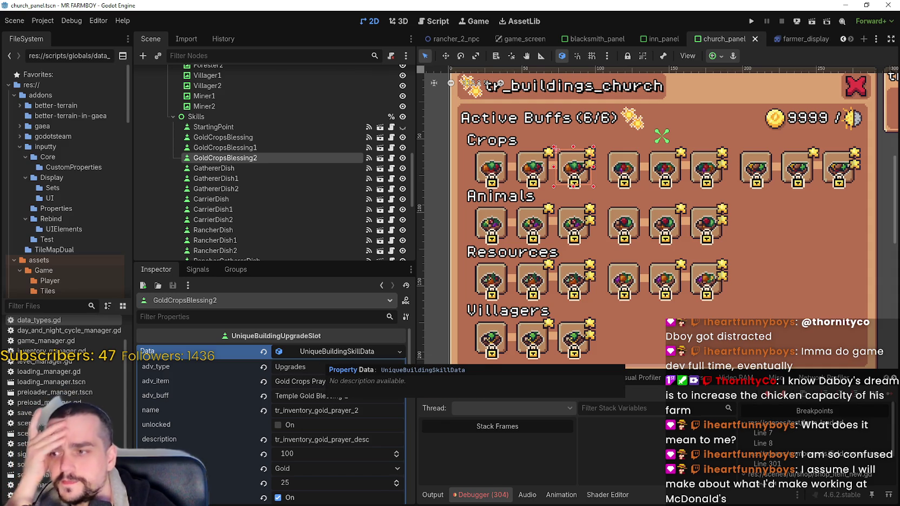
Step: Re-expand GoldCropsBlessing2's skill data resource and toggle its unlocked flag
{"action": "left_click", "coordinate": [334, 352]}
{"action": "left_click", "coordinate": [334, 352]}
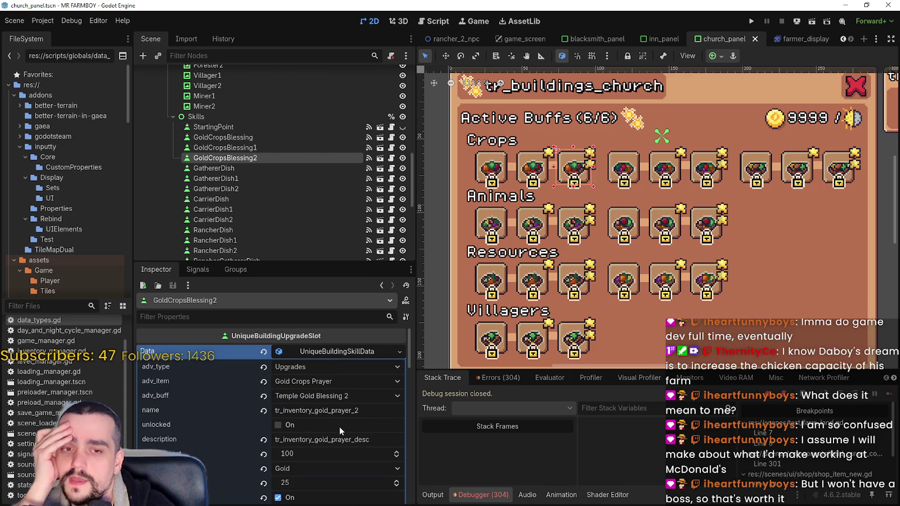
{"action": "left_click", "coordinate": [345, 423]}
{"action": "left_click", "coordinate": [335, 422]}
{"action": "double_click", "coordinate": [345, 411]}
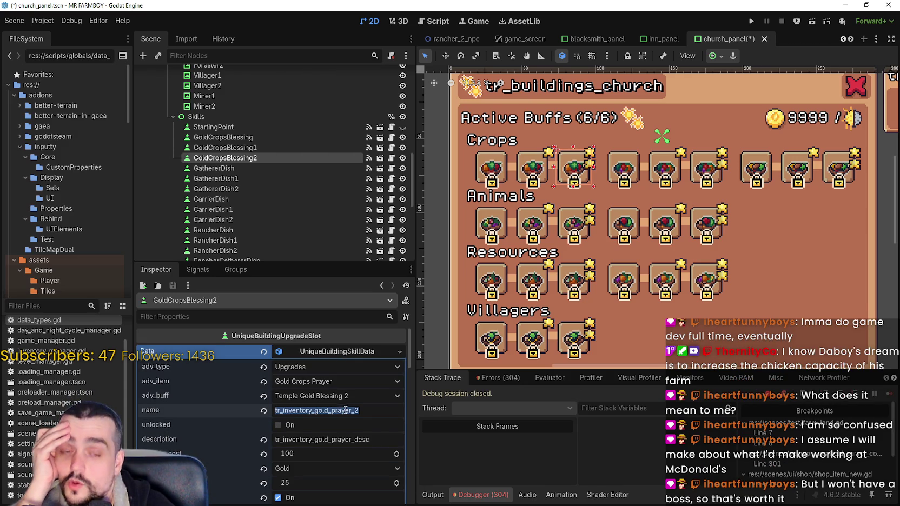
{"action": "left_click", "coordinate": [341, 411]}
{"action": "scroll", "coordinate": [348, 430], "scroll_direction": "down", "scroll_amount": 1}
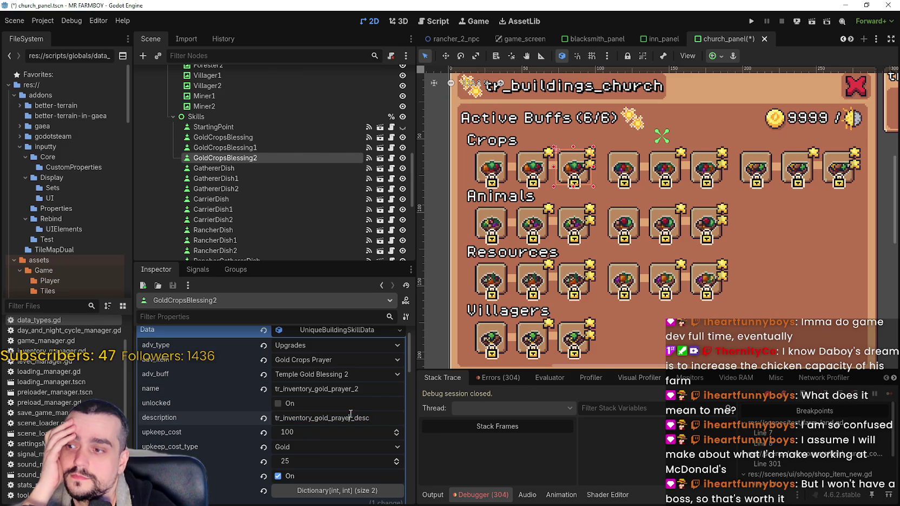
{"action": "scroll", "coordinate": [296, 427], "scroll_direction": "down", "scroll_amount": 1}
{"action": "scroll", "coordinate": [307, 419], "scroll_direction": "down", "scroll_amount": 3}
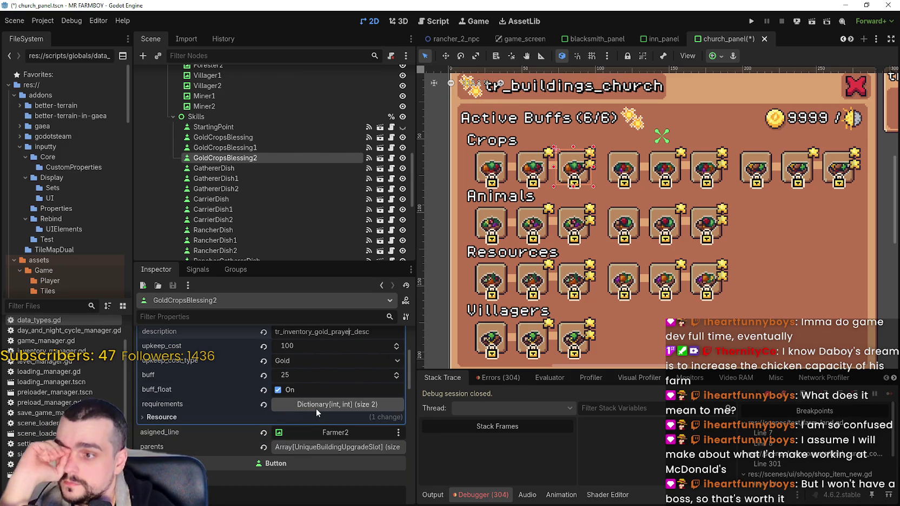
{"action": "scroll", "coordinate": [315, 408], "scroll_direction": "up", "scroll_amount": 4}
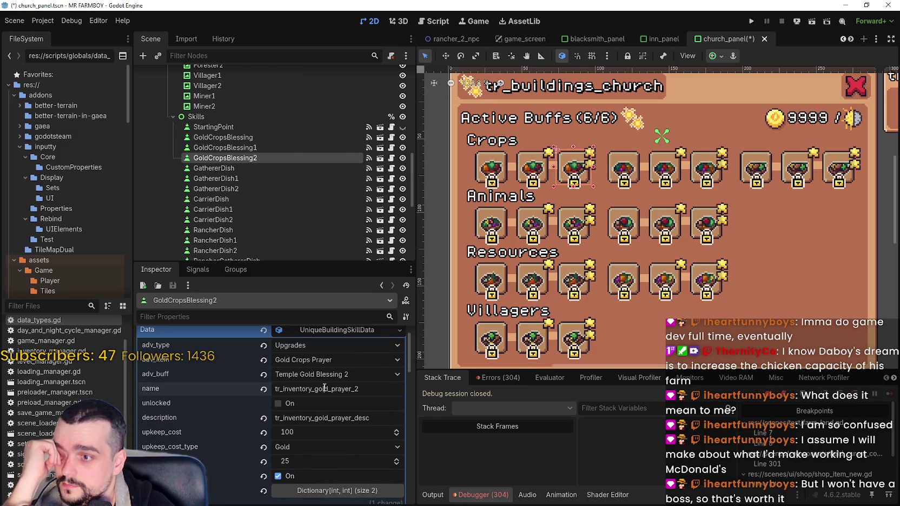
Step: Inspect GoldCropsBlessing2's name key and description key texts
{"action": "double_click", "coordinate": [344, 418]}
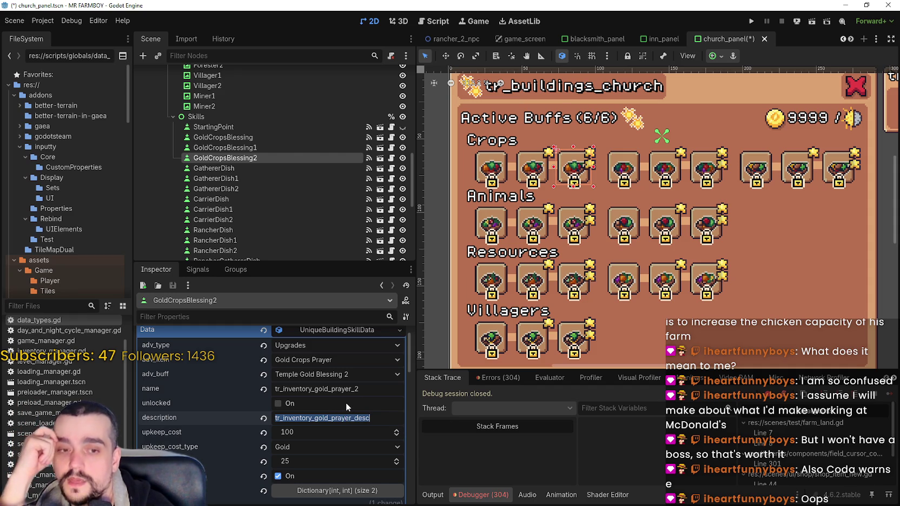
{"action": "left_click", "coordinate": [330, 389]}
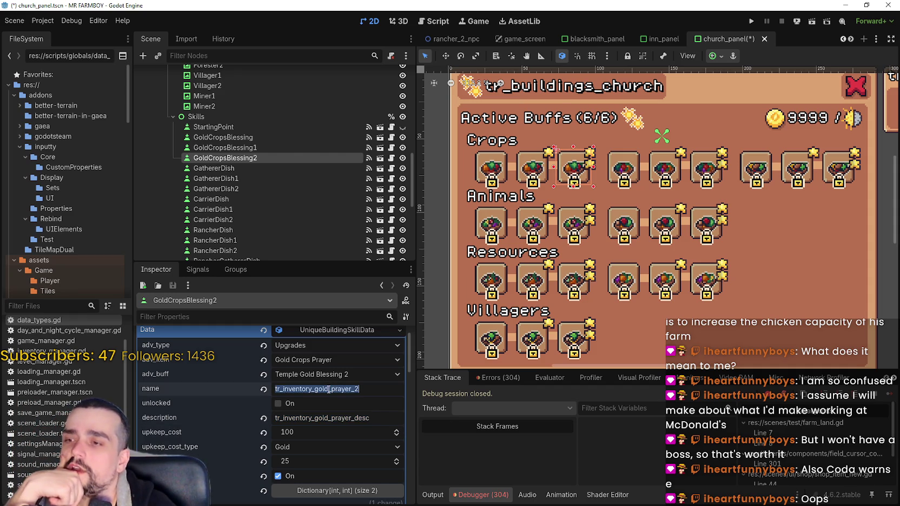
{"action": "left_click", "coordinate": [330, 389]}
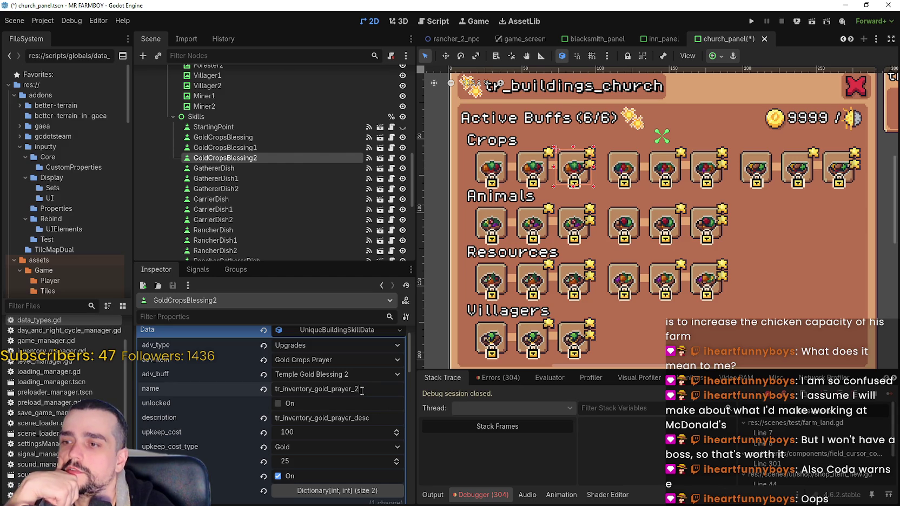
{"action": "double_click", "coordinate": [360, 390]}
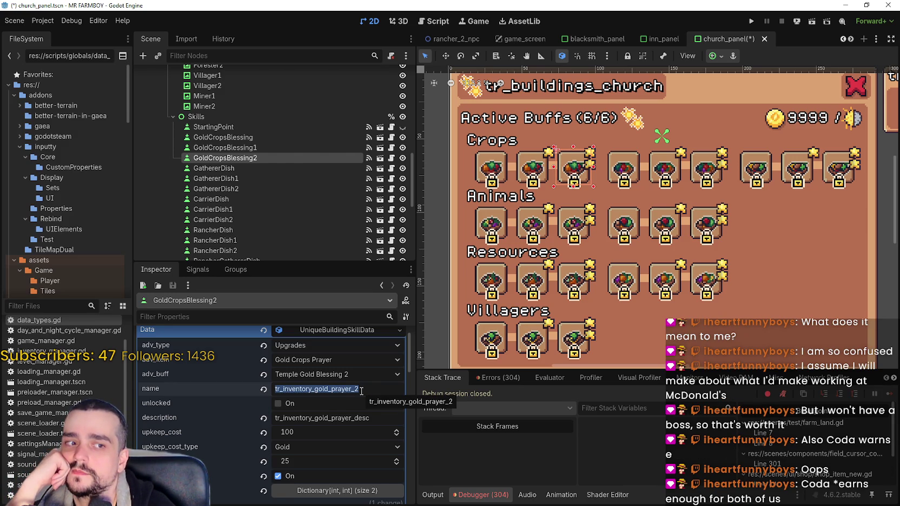
{"action": "double_click", "coordinate": [356, 420]}
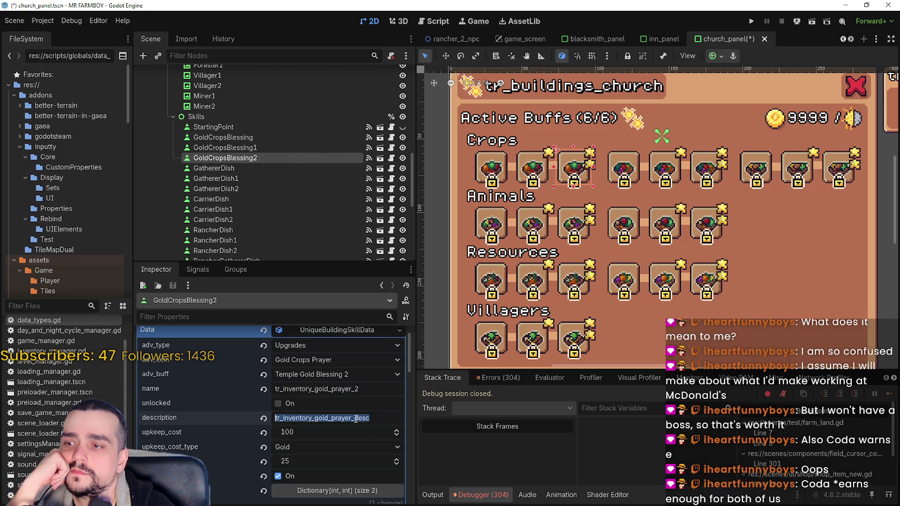
{"action": "left_click", "coordinate": [355, 420]}
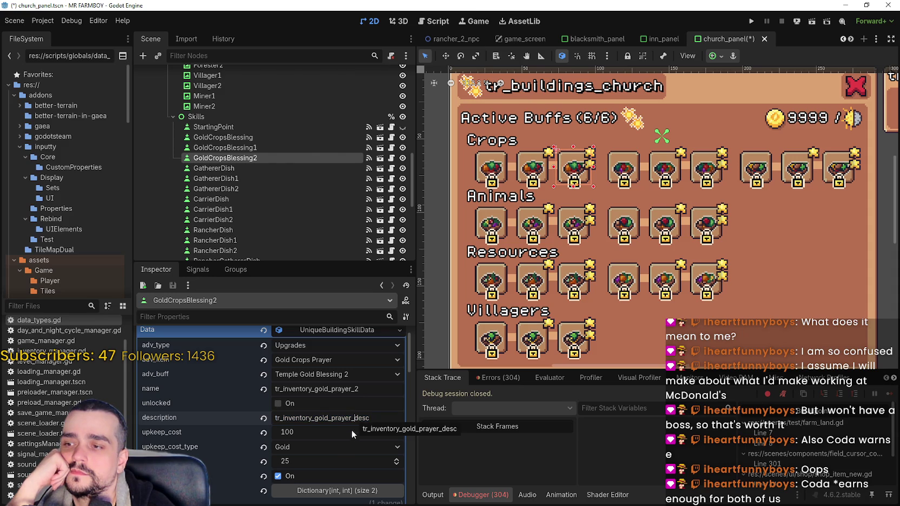
{"action": "left_click", "coordinate": [295, 421]}
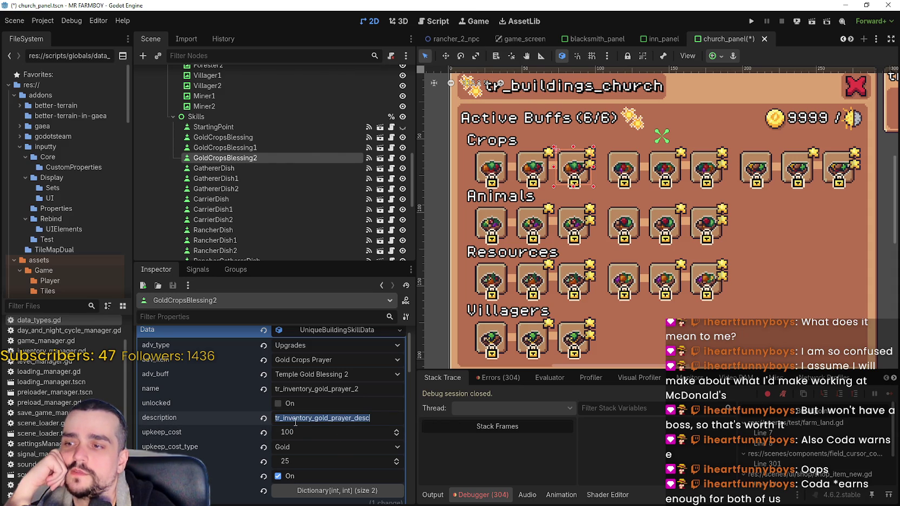
{"action": "left_click", "coordinate": [324, 390]}
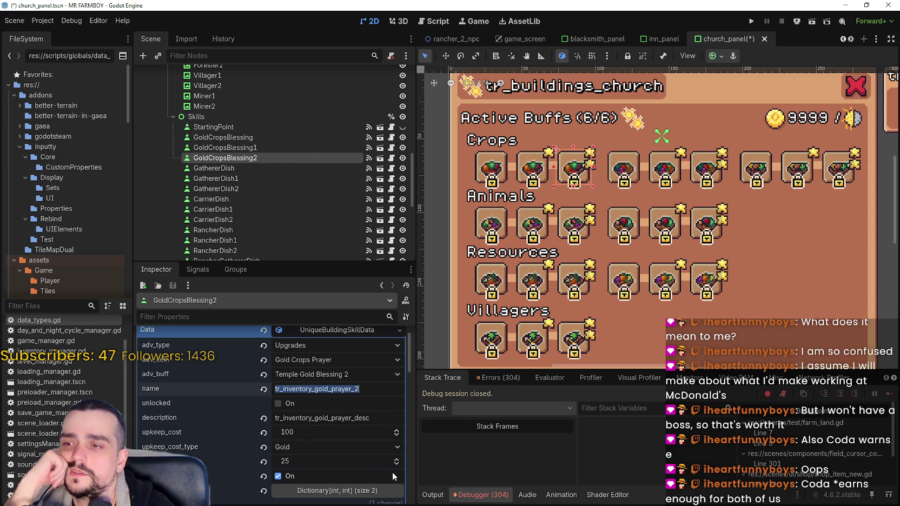
{"action": "double_click", "coordinate": [352, 393]}
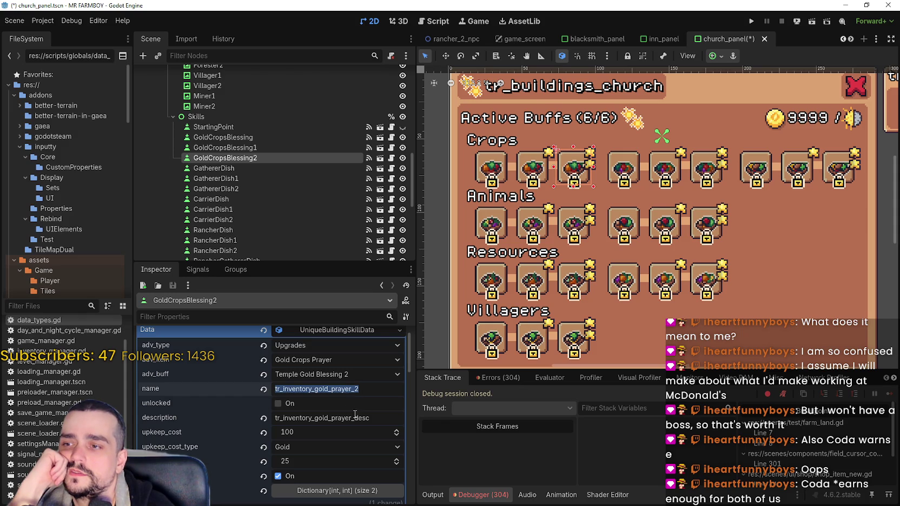
{"action": "left_click", "coordinate": [351, 422]}
{"action": "key", "text": "shift+Tab"}
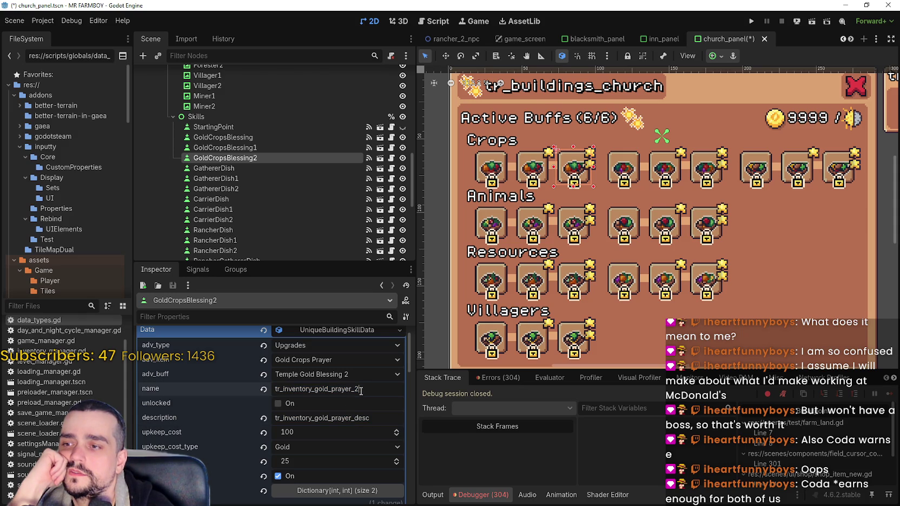
{"action": "left_click", "coordinate": [357, 418]}
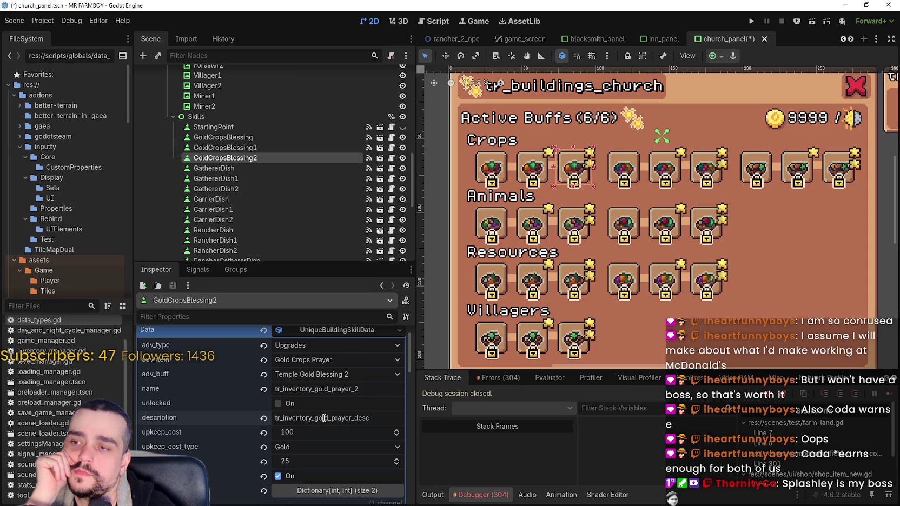
Step: Save the church panel scene, leaving the description and name keys unchanged
{"action": "key", "text": "ctrl+s"}
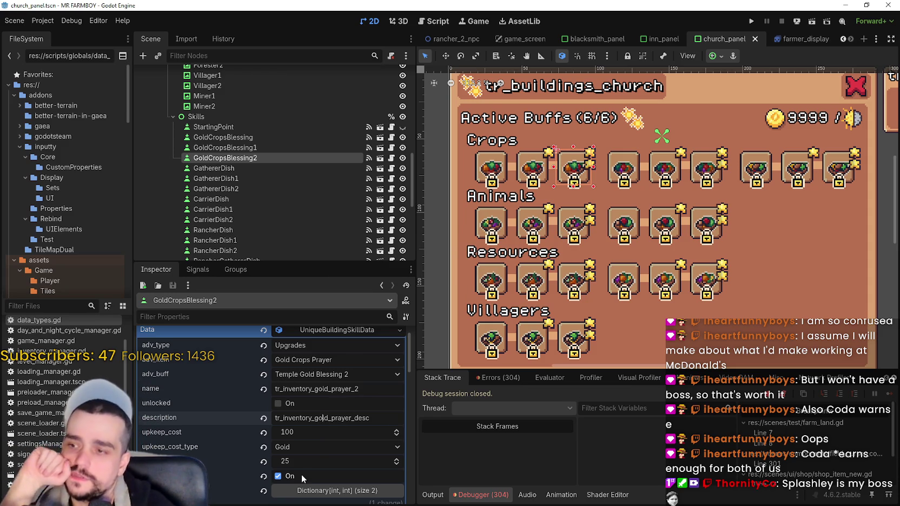
{"action": "left_click", "coordinate": [307, 419]}
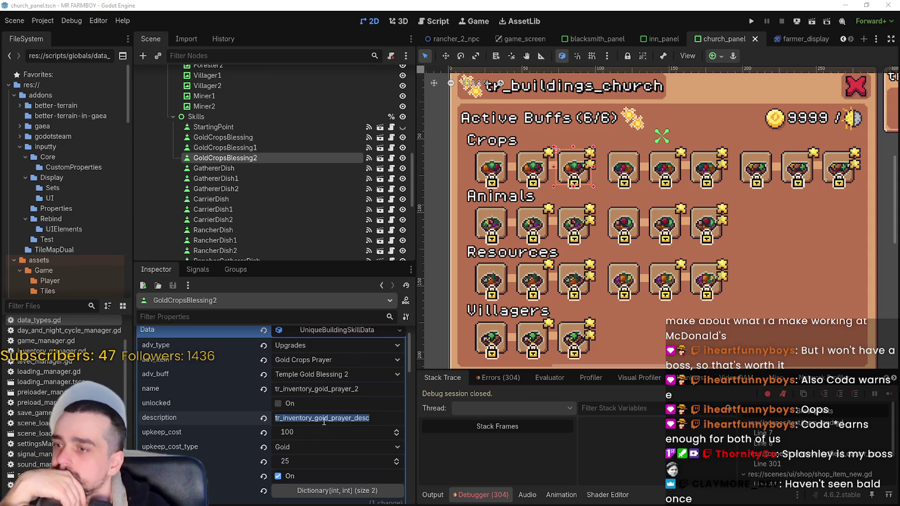
{"action": "key", "text": "Return"}
{"action": "left_click", "coordinate": [336, 390]}
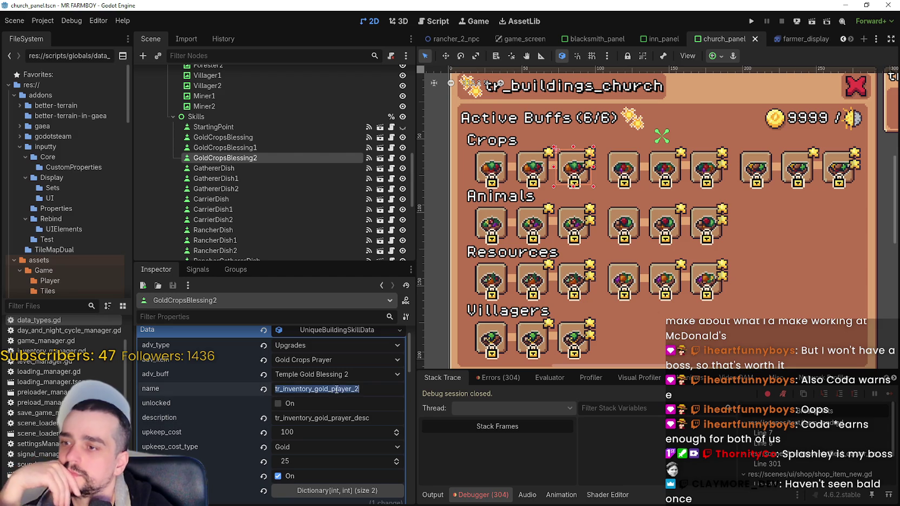
{"action": "left_click", "coordinate": [365, 389]}
Step: Click through GoldCropsBlessing1 and GoldCropsBlessing, then return to GoldCropsBlessing2
{"action": "left_click", "coordinate": [229, 148]}
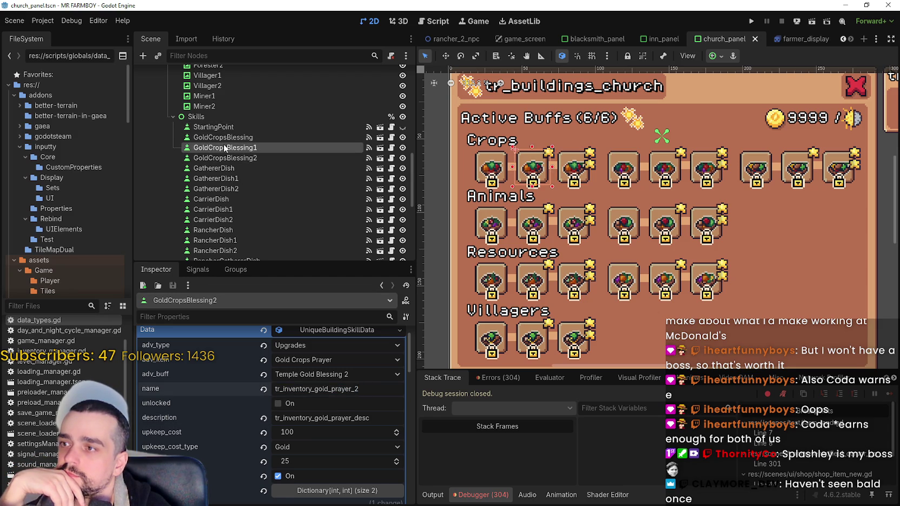
{"action": "left_click", "coordinate": [236, 138]}
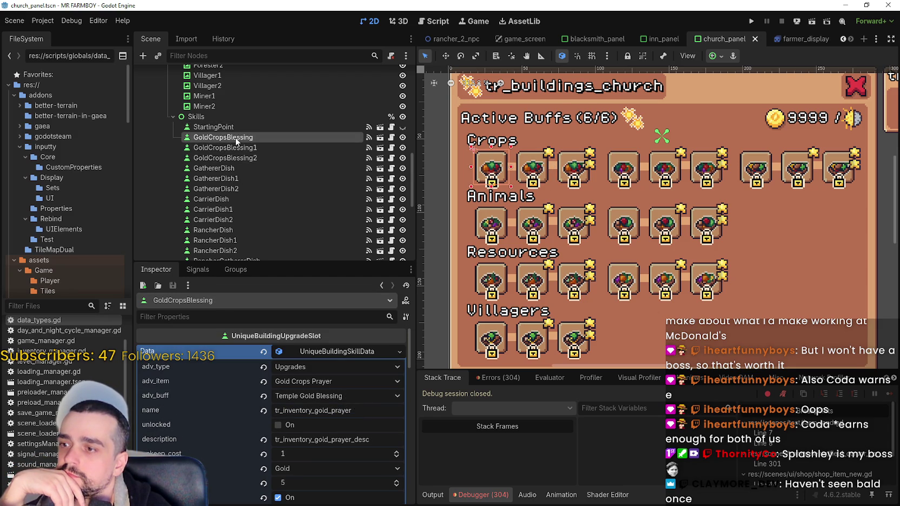
{"action": "left_click", "coordinate": [240, 148]}
{"action": "left_click", "coordinate": [244, 158]}
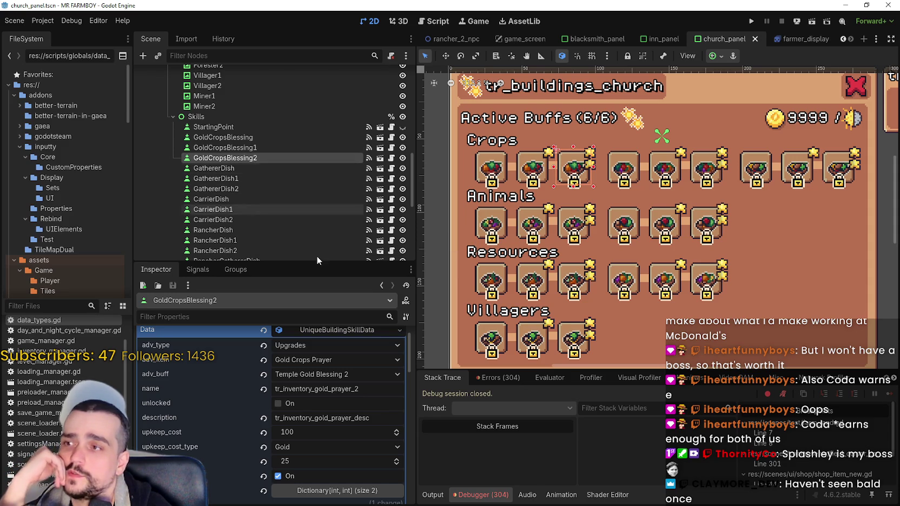
{"action": "scroll", "coordinate": [375, 458], "scroll_direction": "up", "scroll_amount": 1}
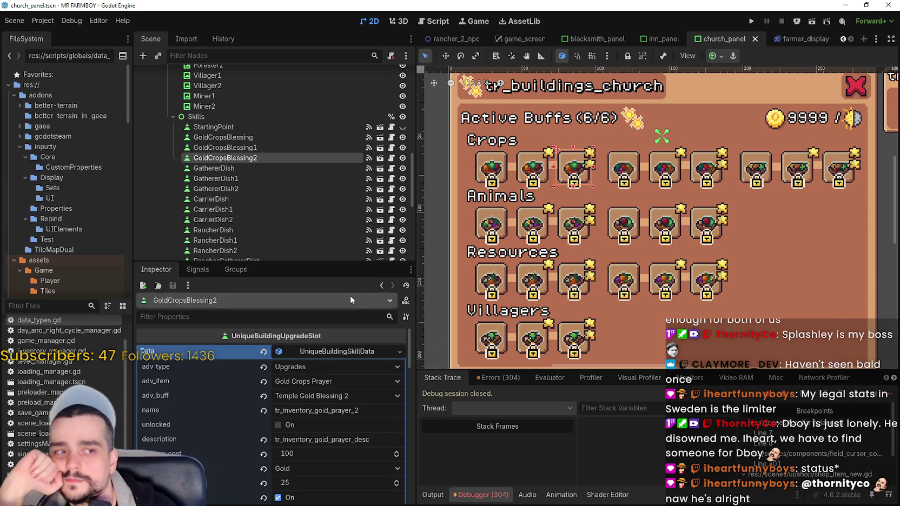
{"action": "left_click", "coordinate": [348, 386]}
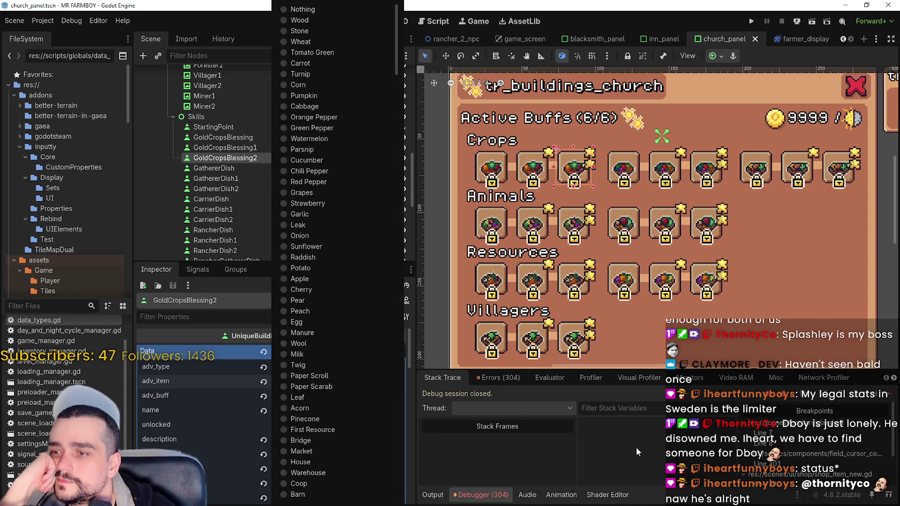
{"action": "left_click", "coordinate": [636, 447]}
{"action": "left_click", "coordinate": [630, 410]}
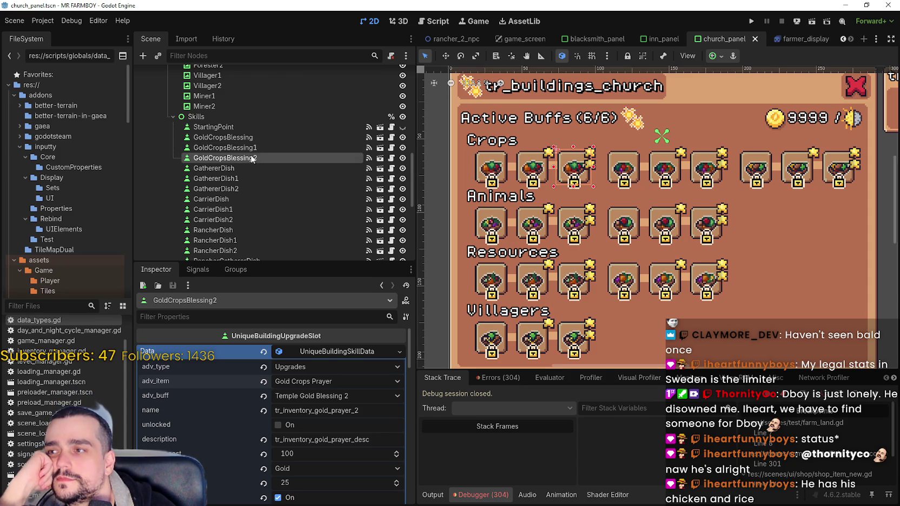
{"action": "left_click", "coordinate": [349, 352]}
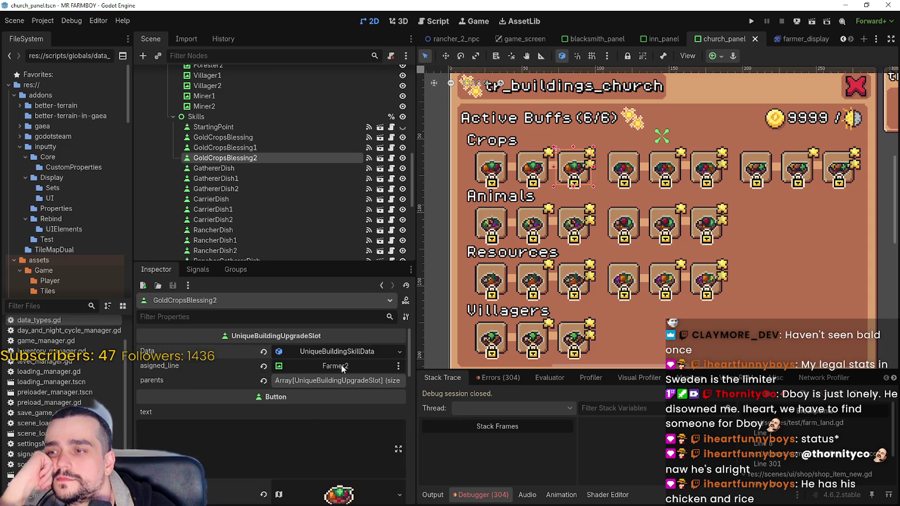
{"action": "left_click", "coordinate": [349, 352]}
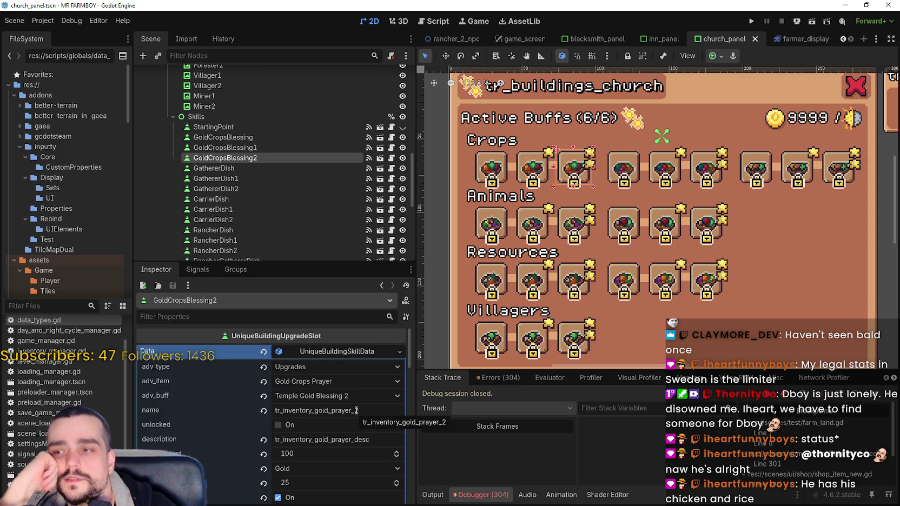
{"action": "left_click", "coordinate": [267, 146]}
{"action": "left_click", "coordinate": [274, 140]}
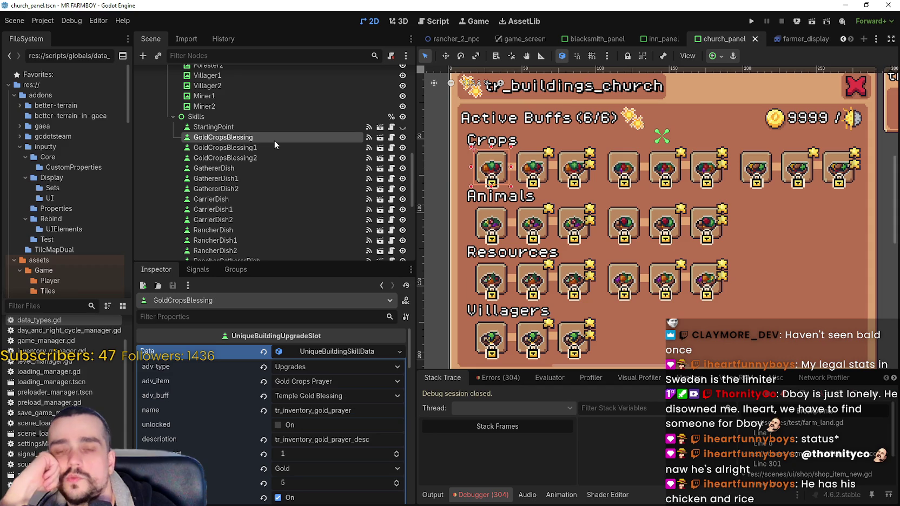
{"action": "scroll", "coordinate": [674, 134], "scroll_direction": "down", "scroll_amount": 2}
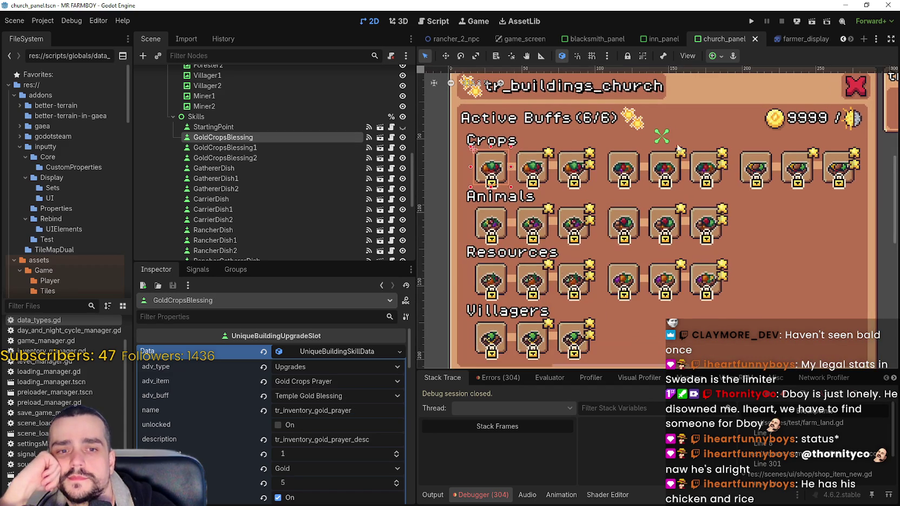
{"action": "scroll", "coordinate": [673, 147], "scroll_direction": "up", "scroll_amount": 2}
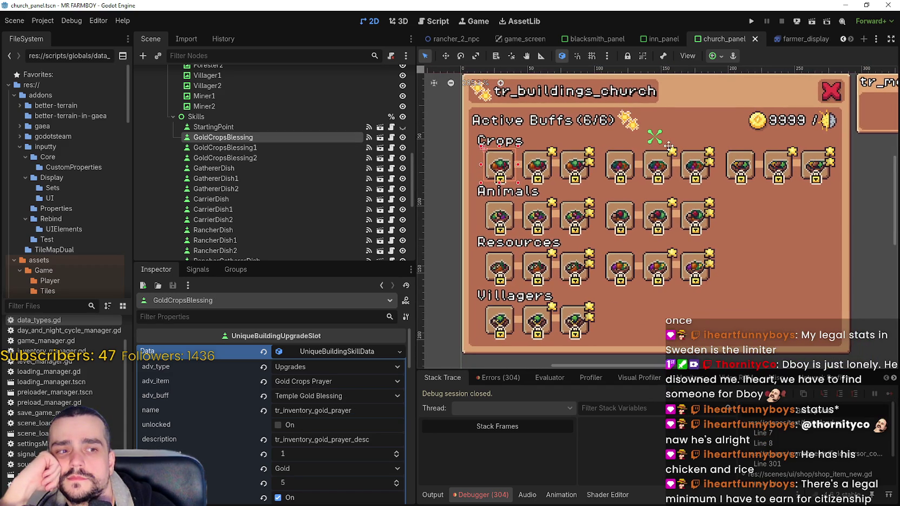
{"action": "scroll", "coordinate": [668, 147], "scroll_direction": "down", "scroll_amount": 2}
{"action": "scroll", "coordinate": [653, 161], "scroll_direction": "down", "scroll_amount": 1}
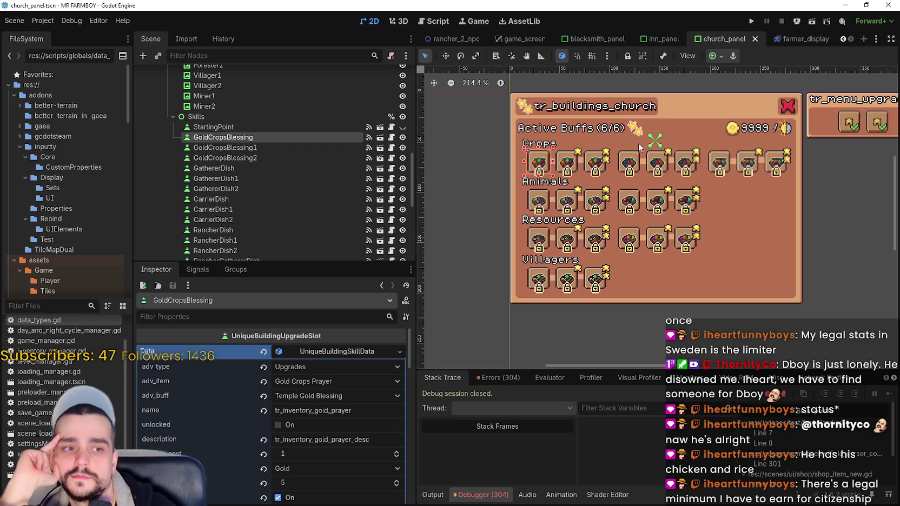
{"action": "left_click", "coordinate": [361, 416]}
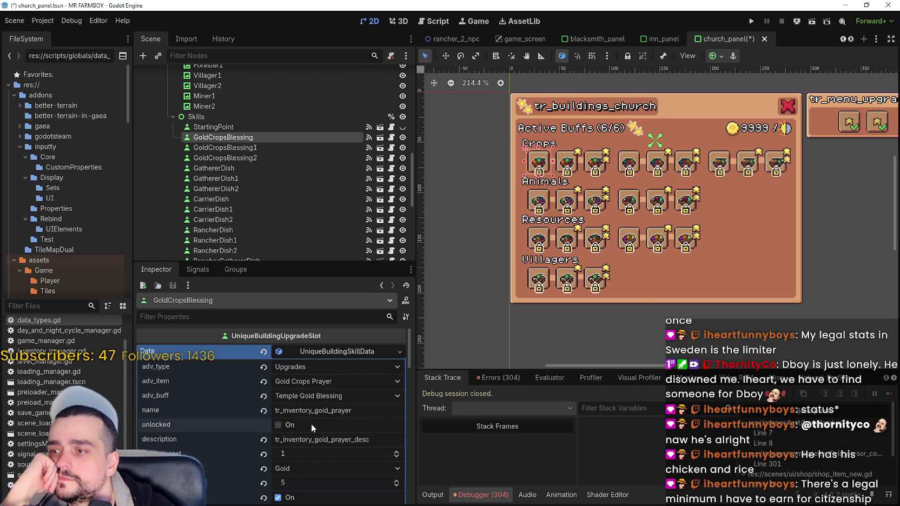
{"action": "double_click", "coordinate": [319, 409]}
{"action": "left_click", "coordinate": [322, 411]}
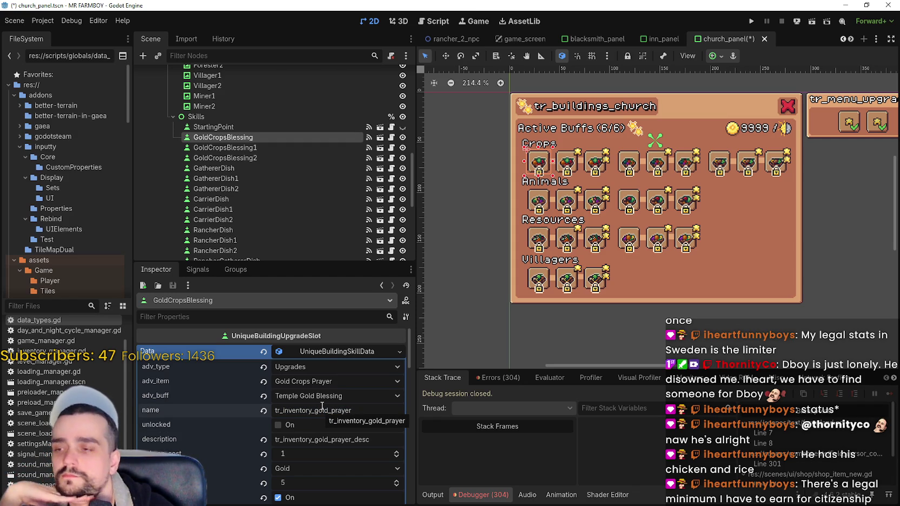
{"action": "left_click", "coordinate": [278, 146]}
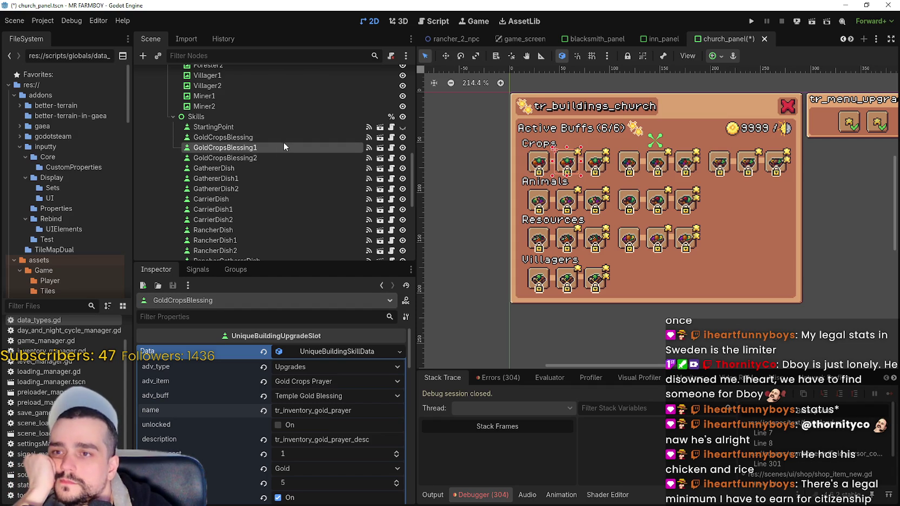
{"action": "left_click", "coordinate": [270, 158]}
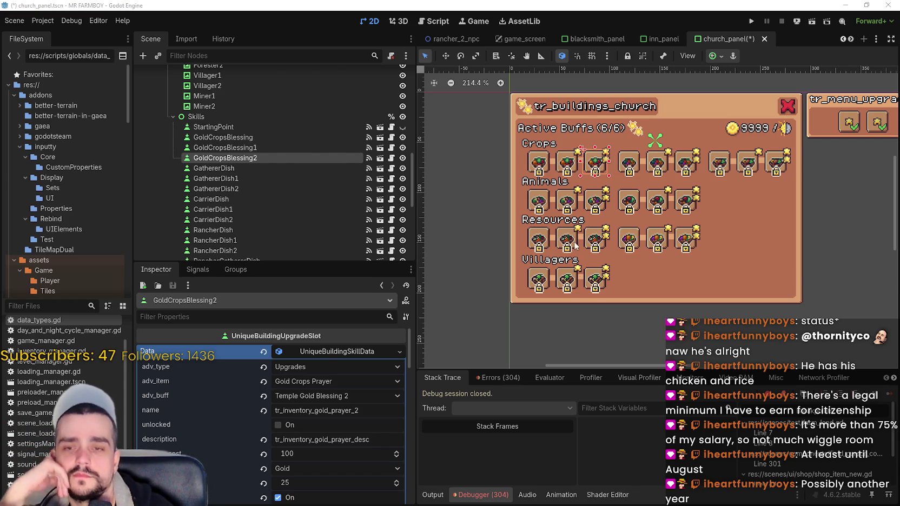
Step: Select GoldCropsBlessing2 and expand its requirements dictionary showing the 1000000 and 10000 entries
{"action": "scroll", "coordinate": [589, 179], "scroll_direction": "down", "scroll_amount": 1}
{"action": "scroll", "coordinate": [574, 190], "scroll_direction": "up", "scroll_amount": 1}
{"action": "scroll", "coordinate": [574, 189], "scroll_direction": "up", "scroll_amount": 2}
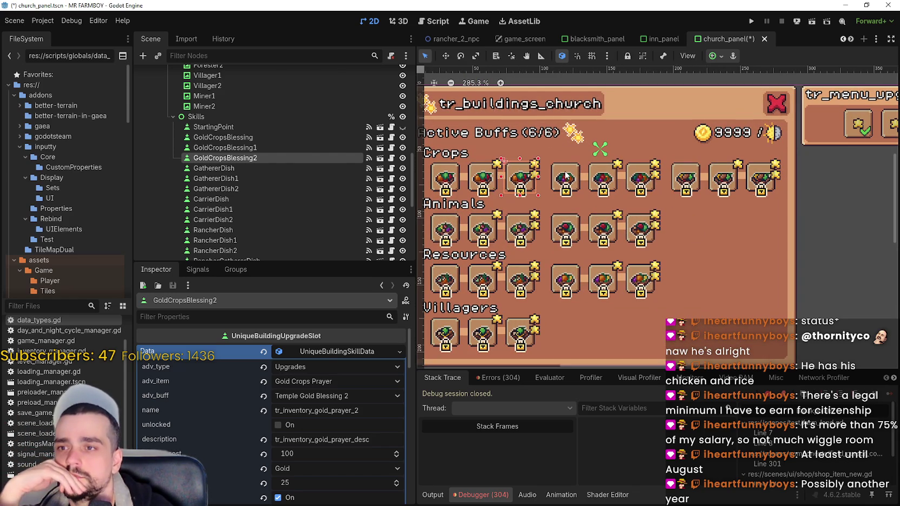
{"action": "left_click", "coordinate": [321, 167]}
{"action": "left_click", "coordinate": [321, 158]}
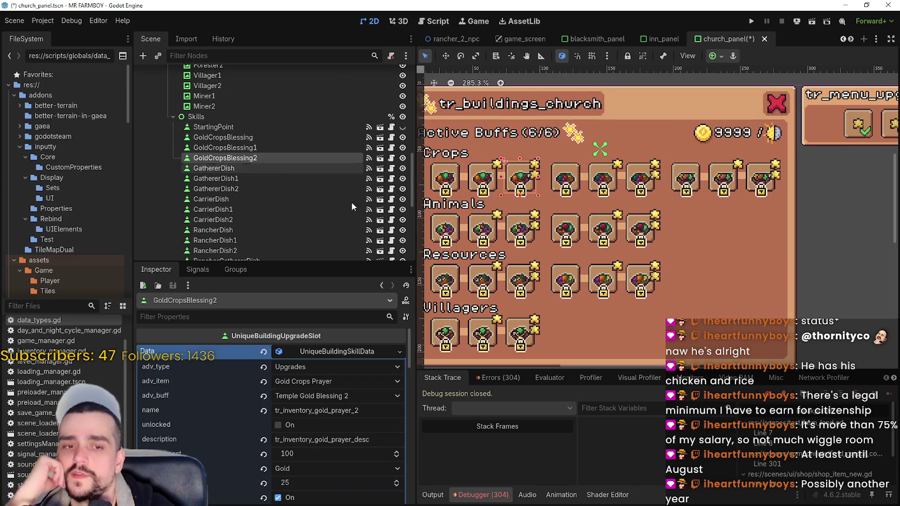
{"action": "scroll", "coordinate": [375, 380], "scroll_direction": "down", "scroll_amount": 2}
{"action": "scroll", "coordinate": [355, 433], "scroll_direction": "up", "scroll_amount": 1}
{"action": "left_click", "coordinate": [356, 469]}
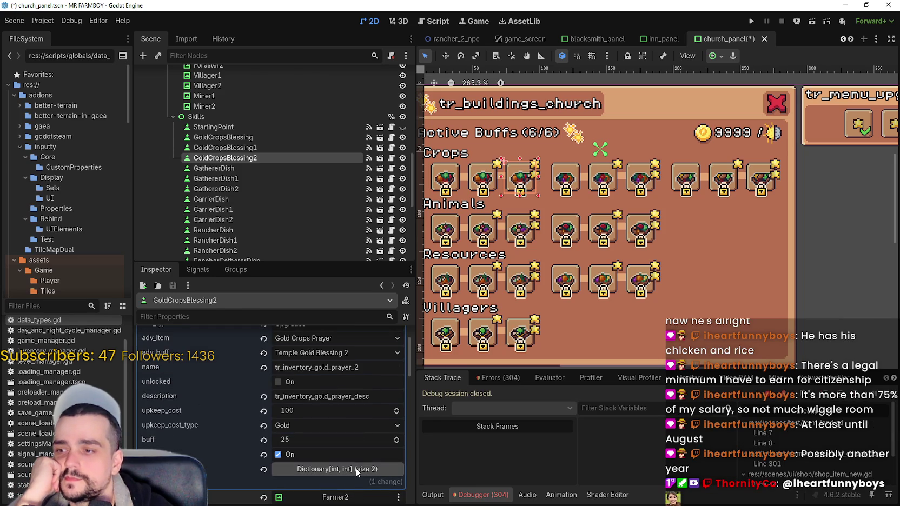
{"action": "scroll", "coordinate": [343, 436], "scroll_direction": "up", "scroll_amount": 1}
{"action": "scroll", "coordinate": [342, 434], "scroll_direction": "down", "scroll_amount": 1}
{"action": "scroll", "coordinate": [342, 433], "scroll_direction": "up", "scroll_amount": 1}
{"action": "scroll", "coordinate": [342, 433], "scroll_direction": "down", "scroll_amount": 1}
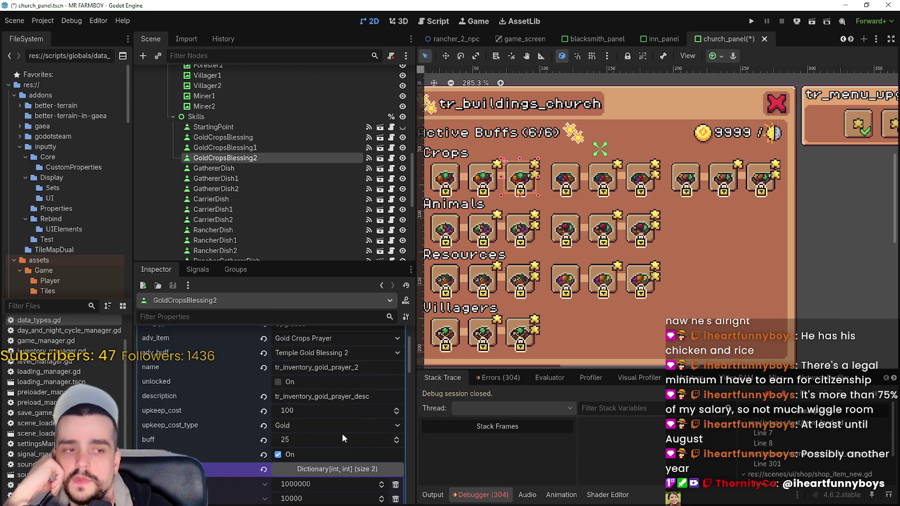
{"action": "scroll", "coordinate": [339, 433], "scroll_direction": "up", "scroll_amount": 3}
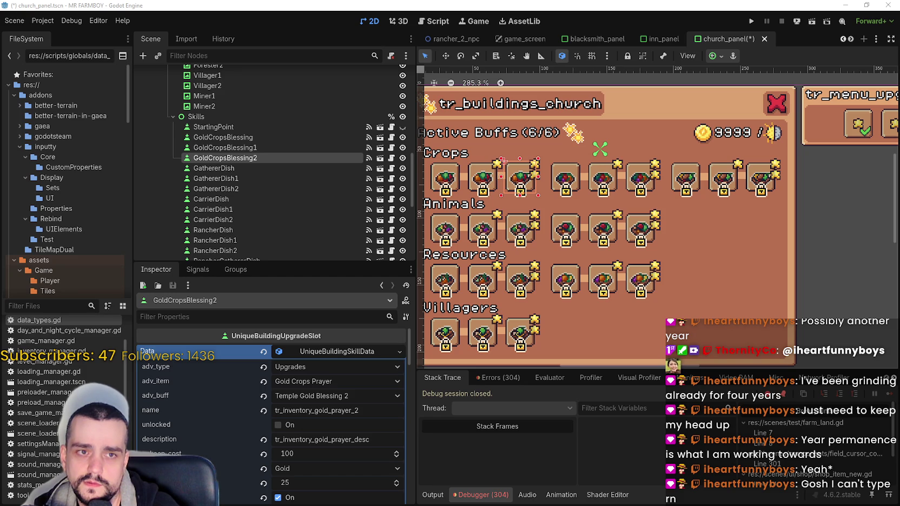
Step: Back in Chrome, read the AI overview's passages on Pre-Settled and Settled Status (Indefinite Leave to Remain)
{"action": "key", "text": "alt+Tab"}
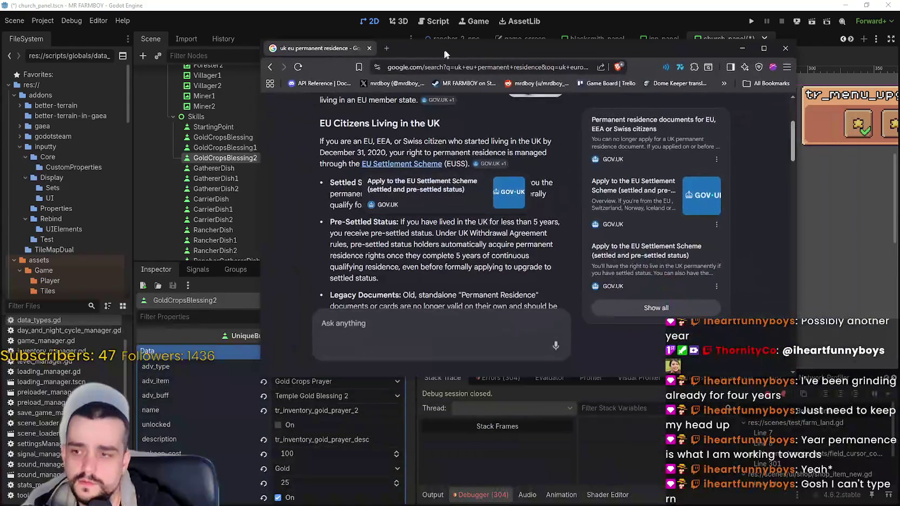
{"action": "scroll", "coordinate": [483, 252], "scroll_direction": "down", "scroll_amount": 3}
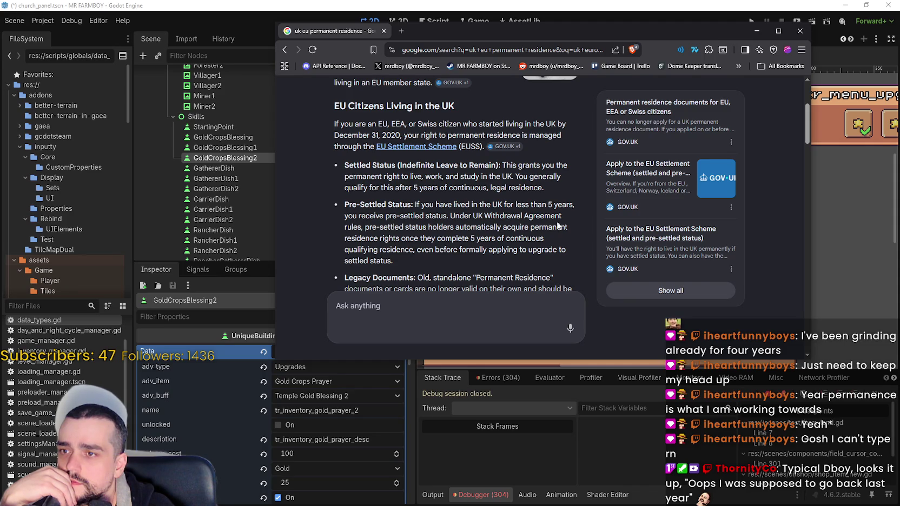
{"action": "mouse_move", "coordinate": [363, 230]}
{"action": "left_mouse_down"}
{"action": "mouse_move", "coordinate": [506, 226]}
{"action": "mouse_move", "coordinate": [550, 228]}
{"action": "mouse_move", "coordinate": [551, 238]}
{"action": "left_mouse_up"}
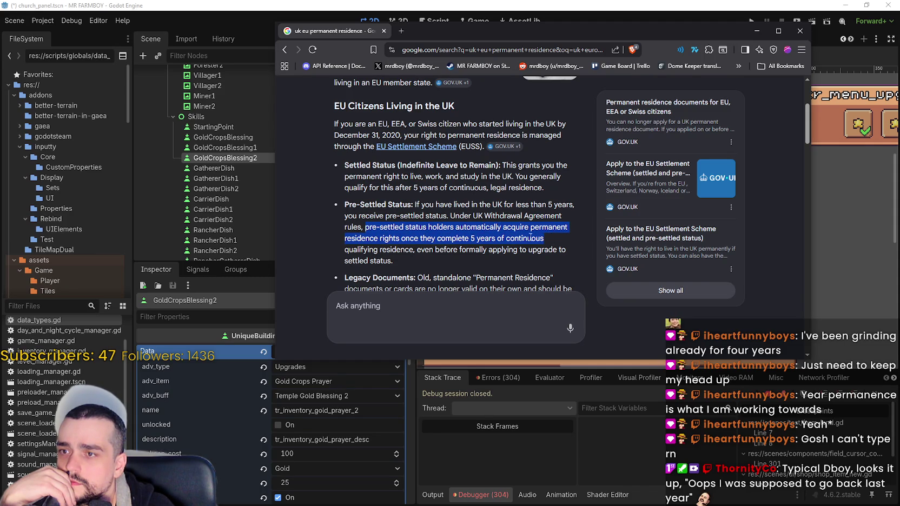
{"action": "left_click_drag", "start_coordinate": [377, 204], "coordinate": [451, 238]}
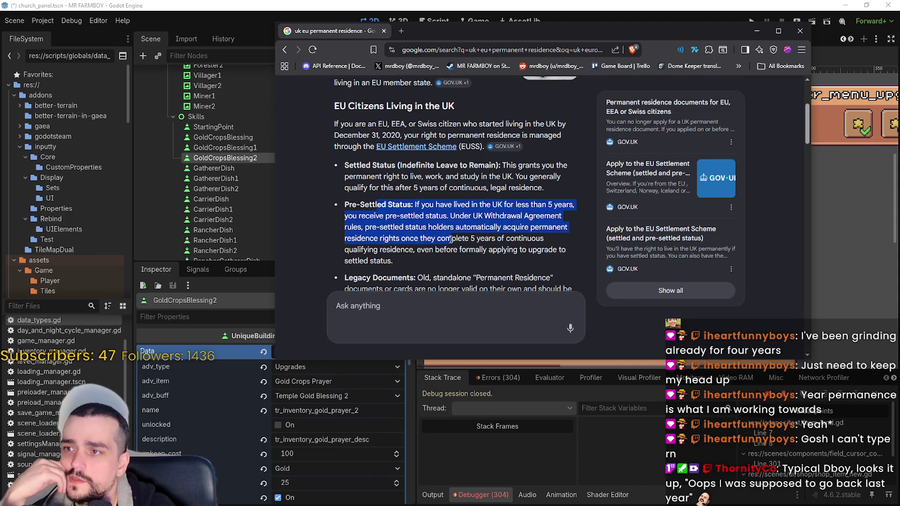
{"action": "left_click_drag", "start_coordinate": [401, 165], "coordinate": [491, 165]}
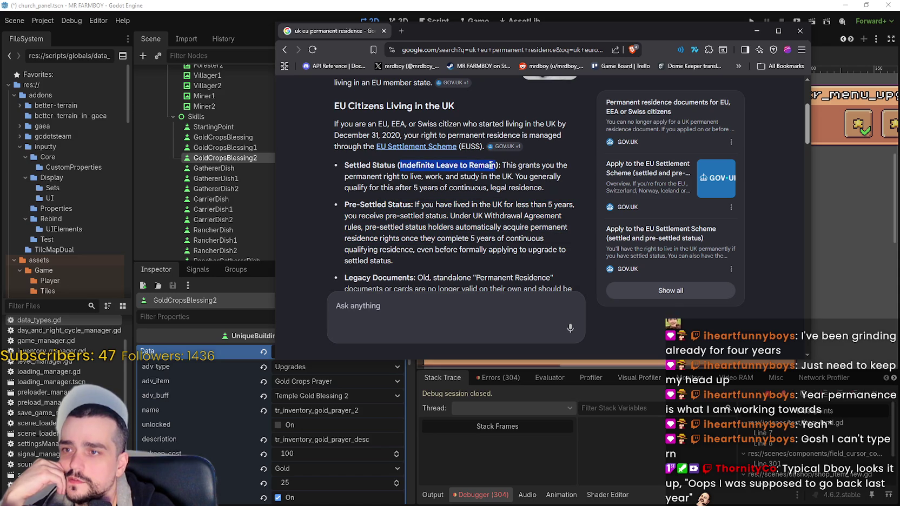
{"action": "mouse_move", "coordinate": [411, 177]}
{"action": "left_mouse_down"}
{"action": "mouse_move", "coordinate": [558, 181]}
{"action": "mouse_move", "coordinate": [375, 187]}
{"action": "mouse_move", "coordinate": [543, 187]}
{"action": "mouse_move", "coordinate": [348, 171]}
{"action": "left_mouse_up"}
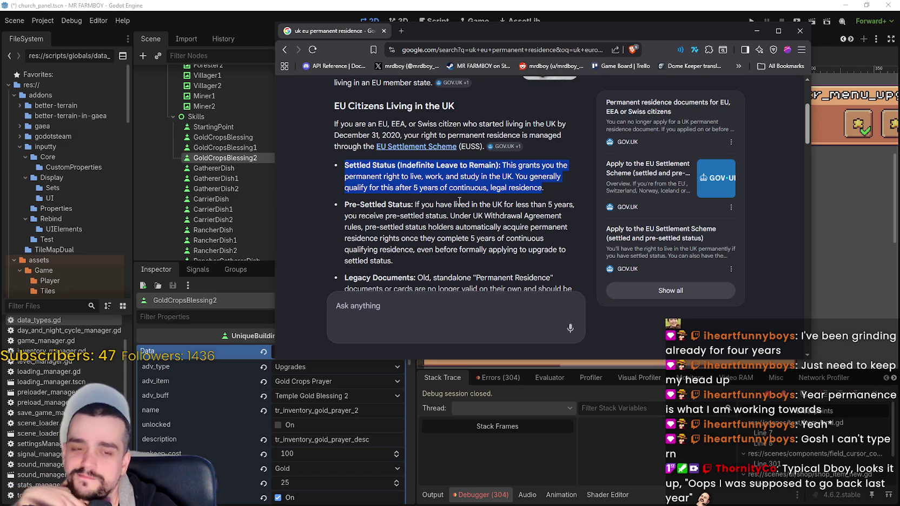
{"action": "mouse_move", "coordinate": [352, 166]}
{"action": "left_mouse_down"}
{"action": "mouse_move", "coordinate": [497, 165]}
{"action": "mouse_move", "coordinate": [559, 196]}
{"action": "left_mouse_up"}
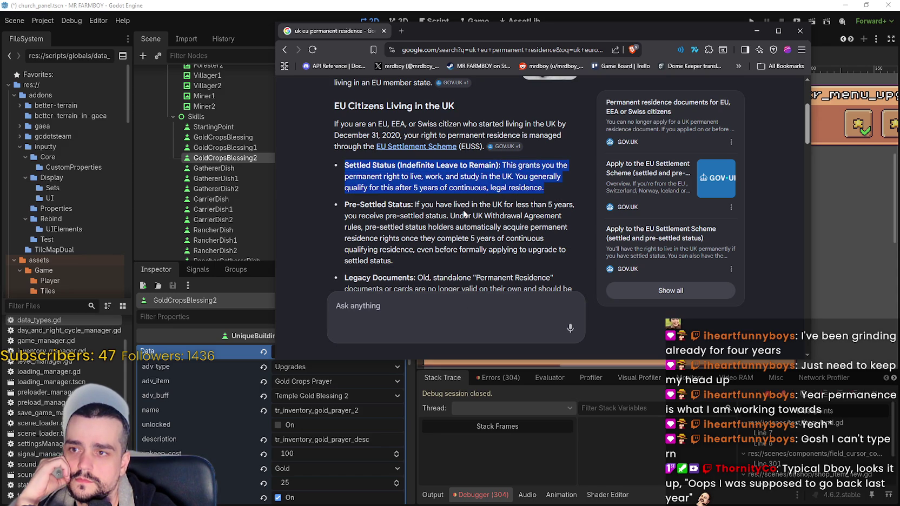
Step: Paste the 'Settled Status (Indefinite Leave to Remain):' label over 'permanent residence' in the search query
{"action": "scroll", "coordinate": [452, 187], "scroll_direction": "down", "scroll_amount": 2}
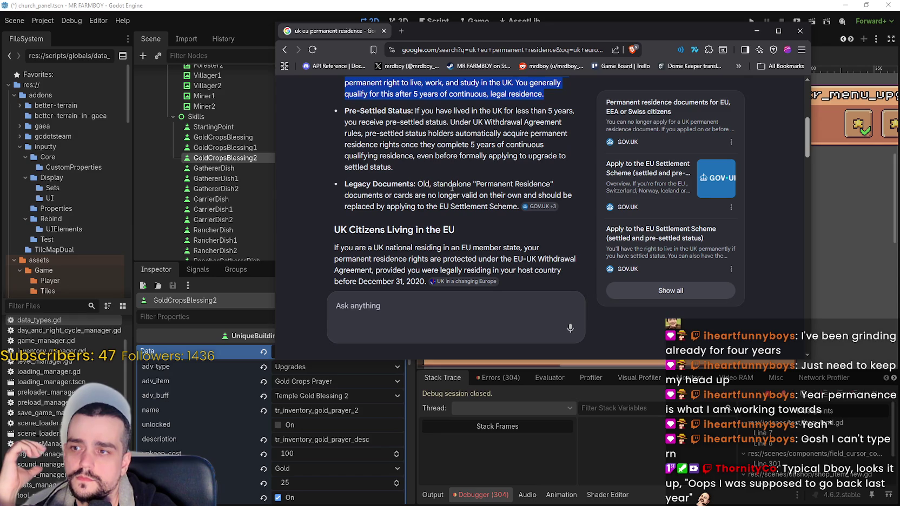
{"action": "scroll", "coordinate": [452, 187], "scroll_direction": "down", "scroll_amount": 2}
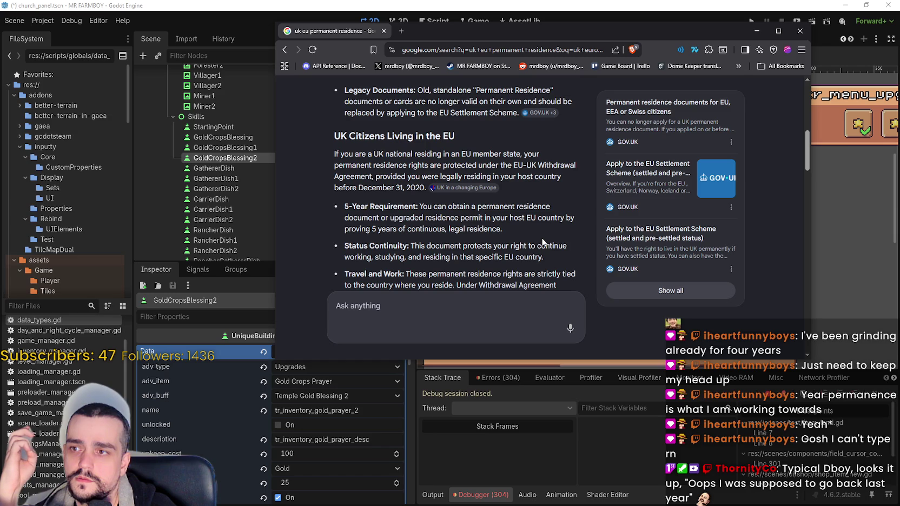
{"action": "scroll", "coordinate": [536, 233], "scroll_direction": "down", "scroll_amount": 1}
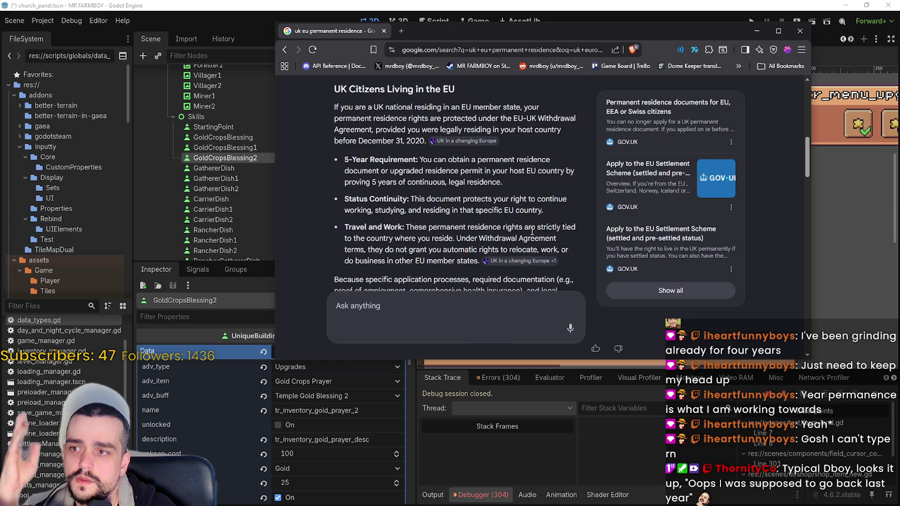
{"action": "scroll", "coordinate": [533, 232], "scroll_direction": "down", "scroll_amount": 1}
{"action": "scroll", "coordinate": [408, 210], "scroll_direction": "up", "scroll_amount": 4}
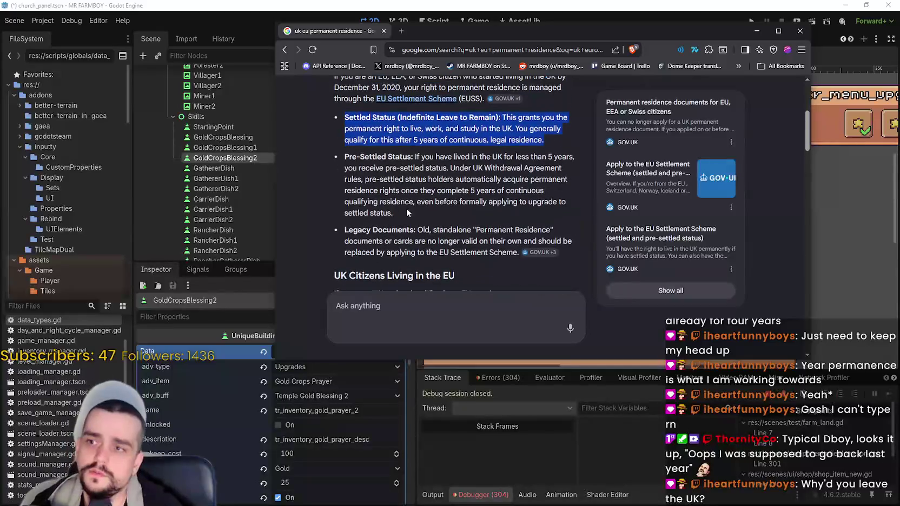
{"action": "left_click_drag", "start_coordinate": [371, 118], "coordinate": [499, 117]}
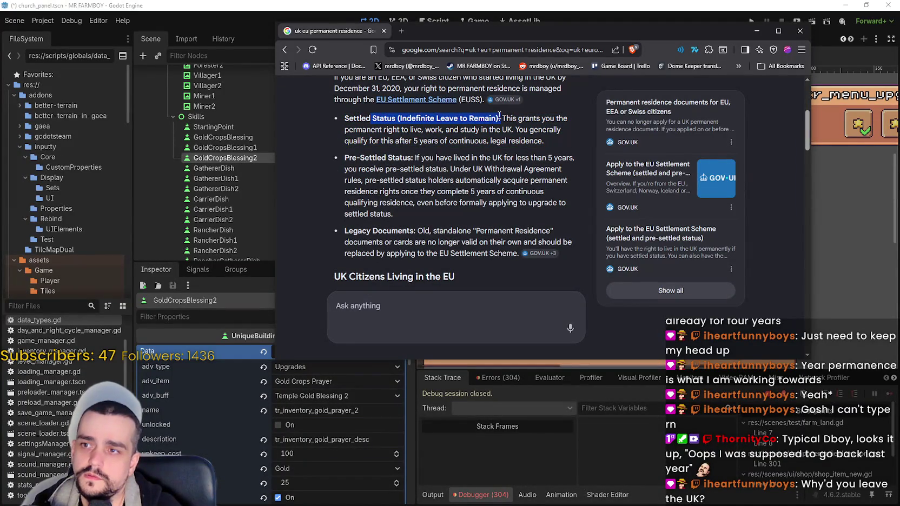
{"action": "mouse_move", "coordinate": [345, 118]}
{"action": "left_mouse_down"}
{"action": "mouse_move", "coordinate": [512, 119]}
{"action": "mouse_move", "coordinate": [495, 118]}
{"action": "left_mouse_up"}
{"action": "scroll", "coordinate": [480, 192], "scroll_direction": "up", "scroll_amount": 4}
{"action": "left_click_drag", "start_coordinate": [512, 99], "coordinate": [427, 99]}
{"action": "type", "text": "Settled Status (Indefinite Leave to Remain):"}
Step: Search 'uk eu Settled Status (Indefinite Leave to Remain)' and open the Wikipedia 'Indefinite leave to remain' article
{"action": "key", "text": "Return"}
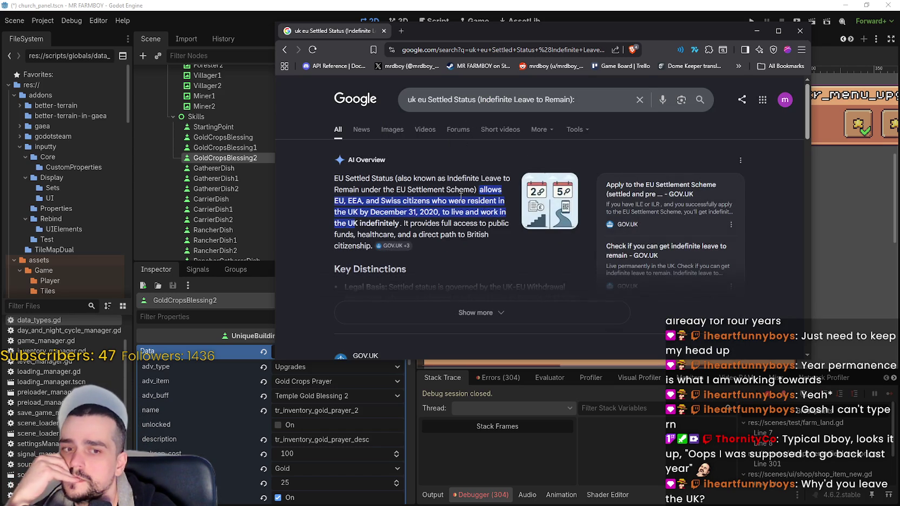
{"action": "scroll", "coordinate": [461, 272], "scroll_direction": "down", "scroll_amount": 1}
{"action": "scroll", "coordinate": [461, 272], "scroll_direction": "down", "scroll_amount": 3}
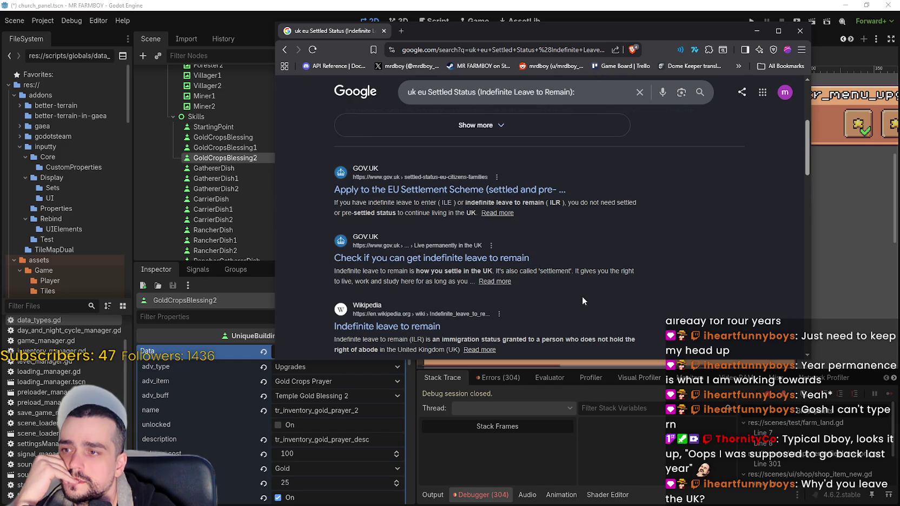
{"action": "scroll", "coordinate": [568, 277], "scroll_direction": "down", "scroll_amount": 2}
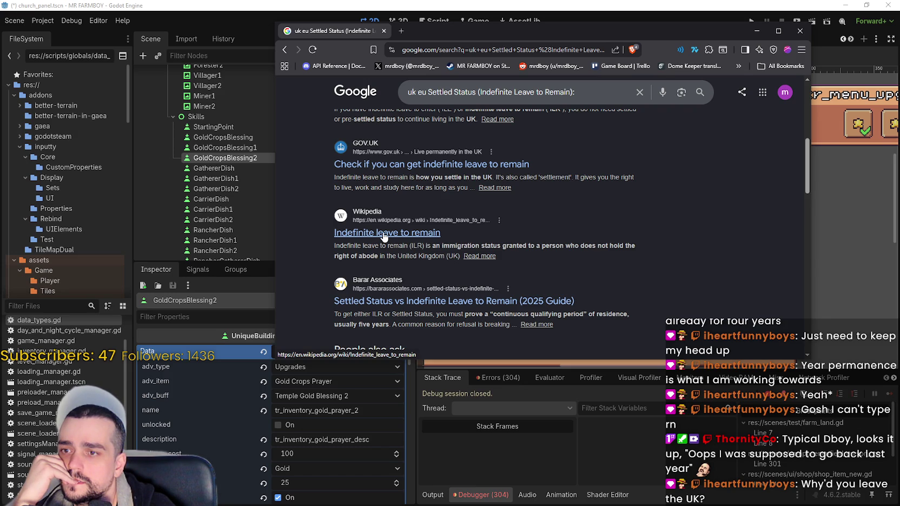
{"action": "left_click", "coordinate": [384, 234]}
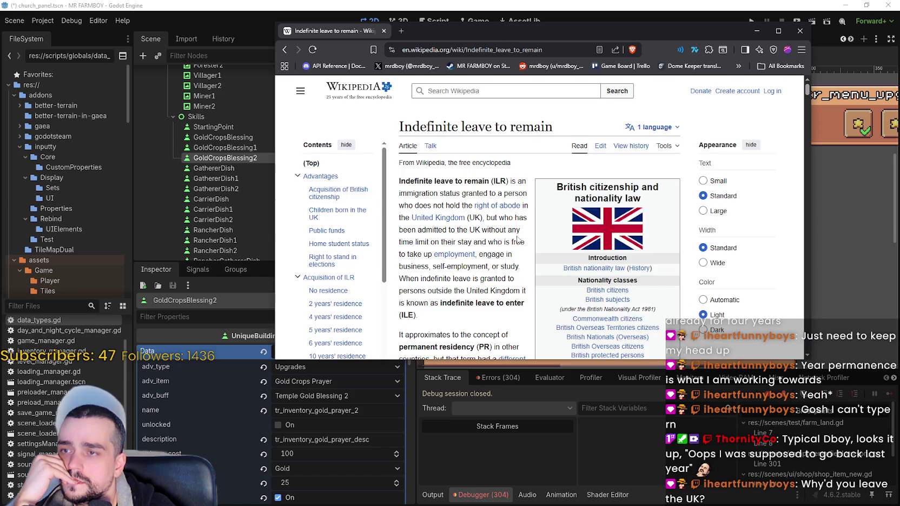
Step: Read down through the Wikipedia article on indefinite leave to remain
{"action": "scroll", "coordinate": [478, 231], "scroll_direction": "down", "scroll_amount": 4}
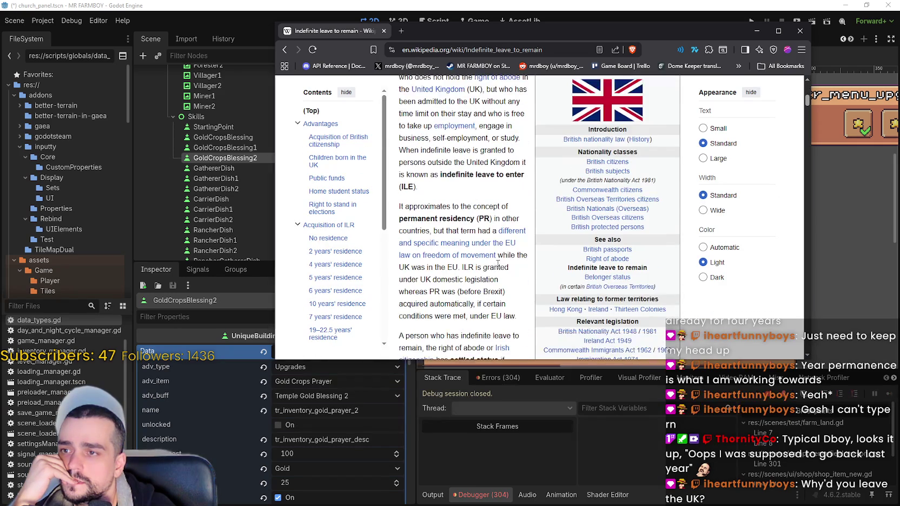
{"action": "scroll", "coordinate": [515, 277], "scroll_direction": "down", "scroll_amount": 3}
{"action": "scroll", "coordinate": [496, 247], "scroll_direction": "down", "scroll_amount": 5}
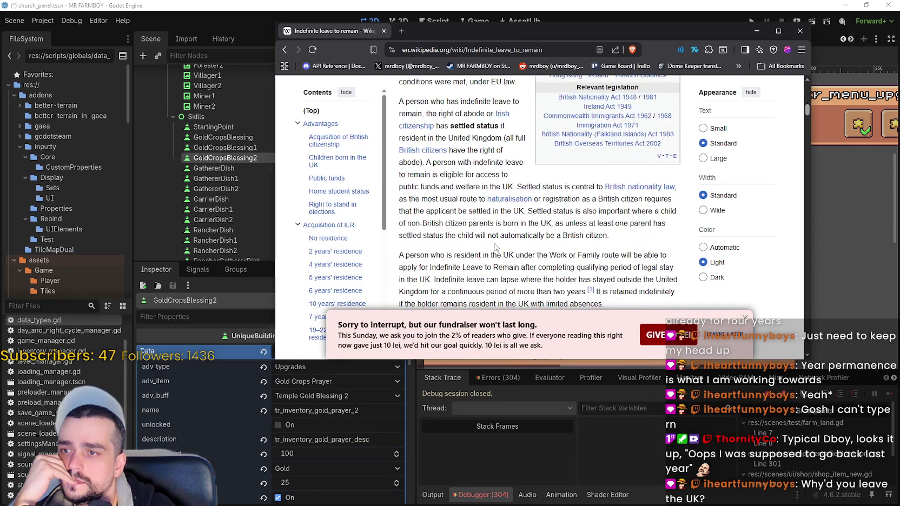
{"action": "scroll", "coordinate": [493, 243], "scroll_direction": "down", "scroll_amount": 5}
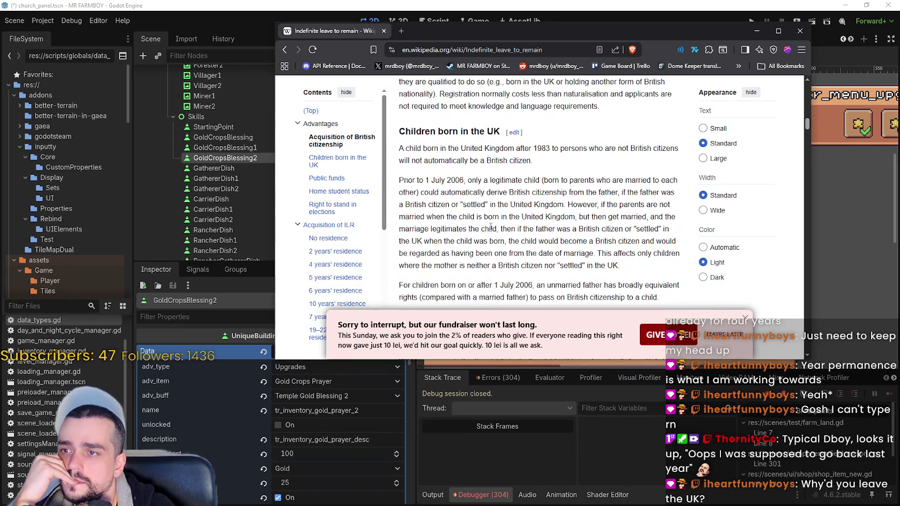
{"action": "scroll", "coordinate": [489, 203], "scroll_direction": "down", "scroll_amount": 8}
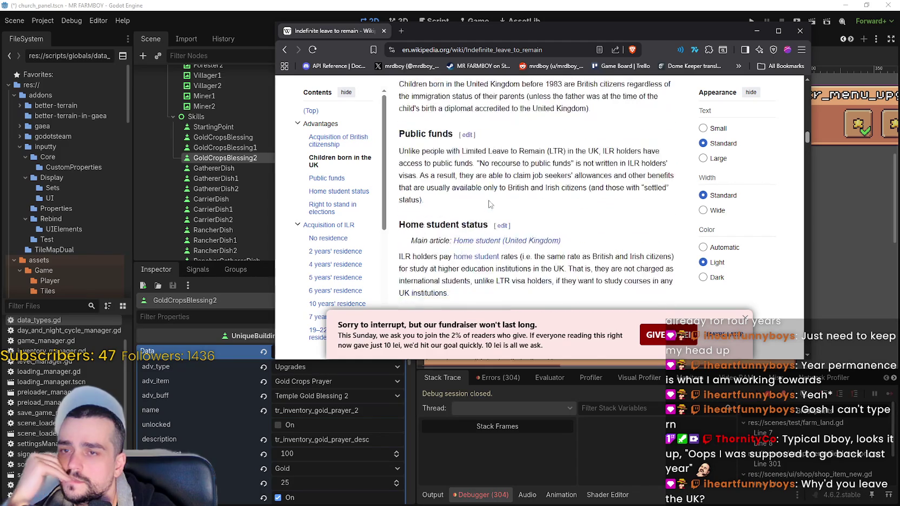
{"action": "scroll", "coordinate": [501, 192], "scroll_direction": "down", "scroll_amount": 10}
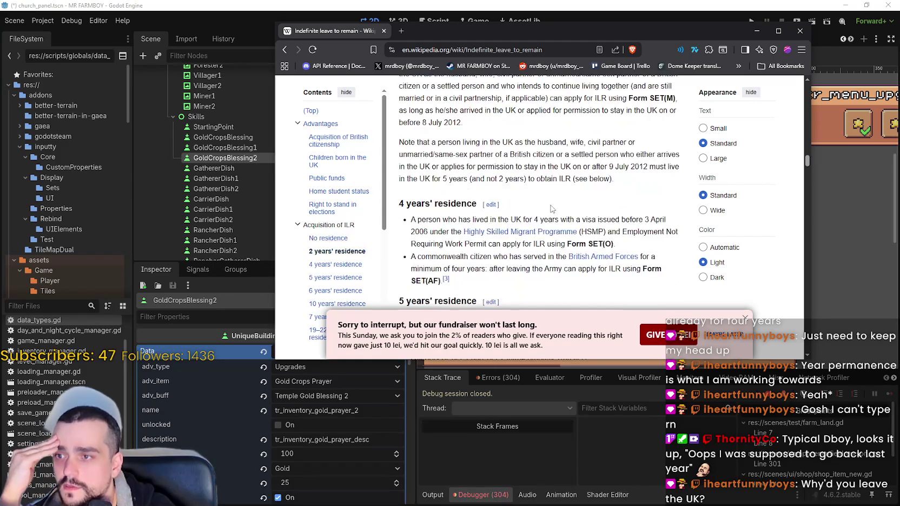
{"action": "scroll", "coordinate": [551, 205], "scroll_direction": "down", "scroll_amount": 6}
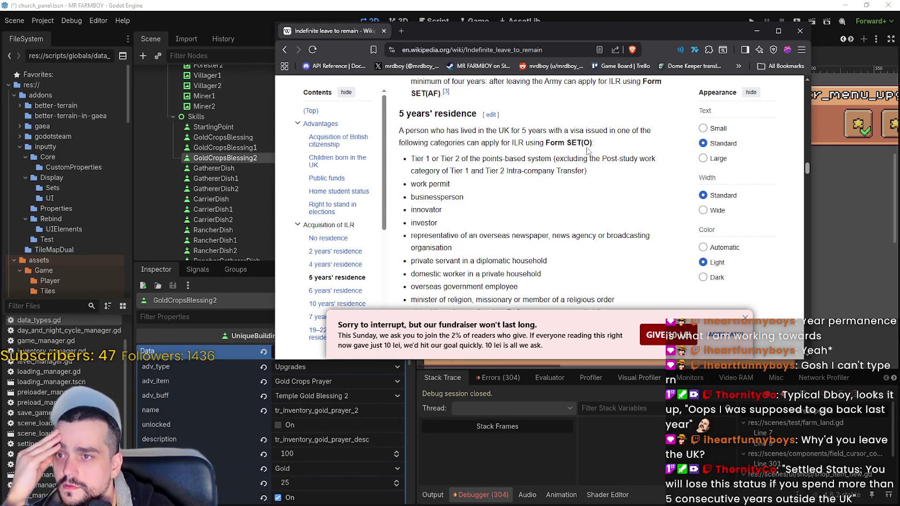
{"action": "scroll", "coordinate": [425, 171], "scroll_direction": "down", "scroll_amount": 4}
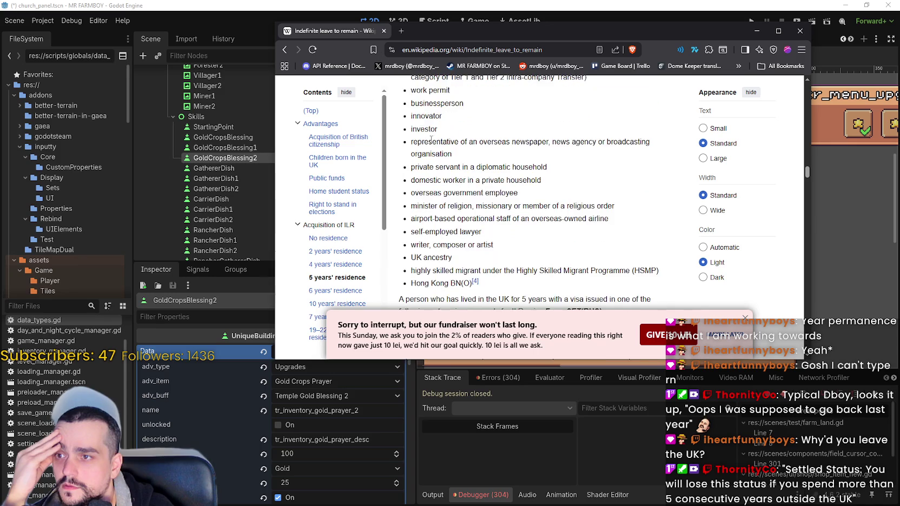
{"action": "scroll", "coordinate": [441, 150], "scroll_direction": "down", "scroll_amount": 3}
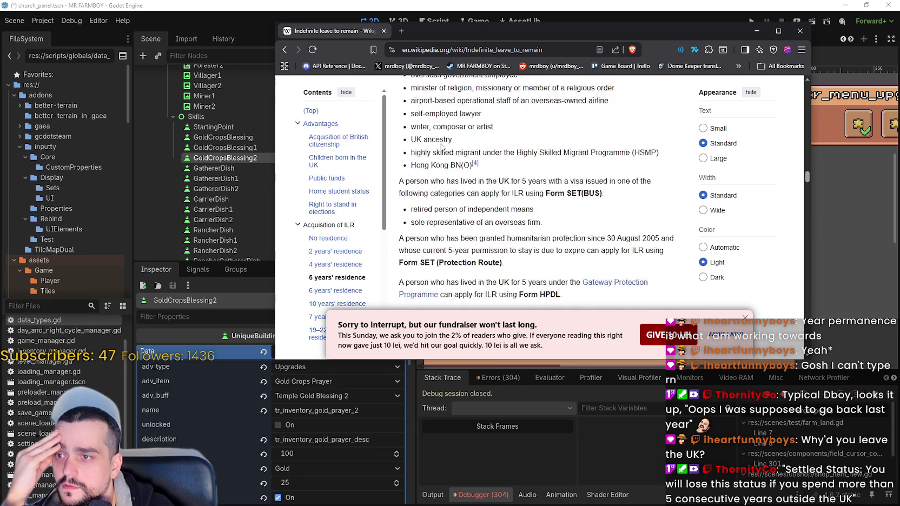
{"action": "scroll", "coordinate": [517, 177], "scroll_direction": "down", "scroll_amount": 4}
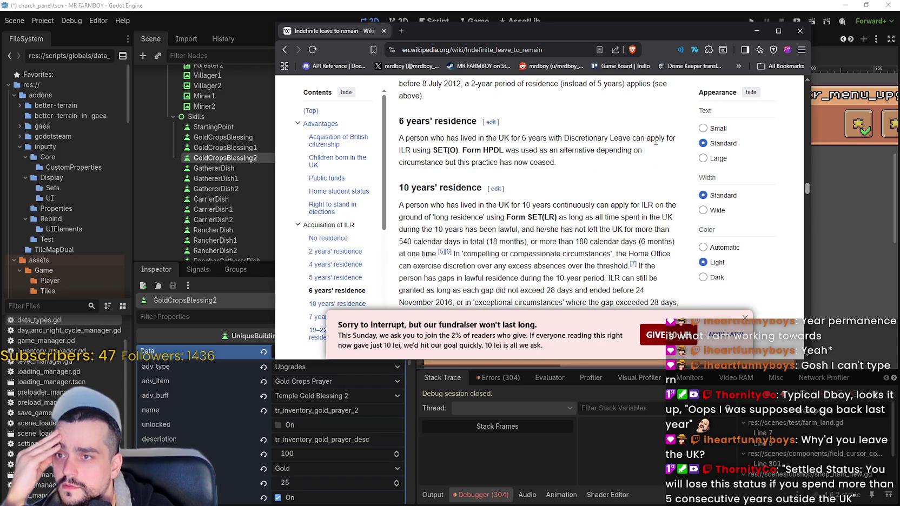
{"action": "scroll", "coordinate": [603, 150], "scroll_direction": "down", "scroll_amount": 1}
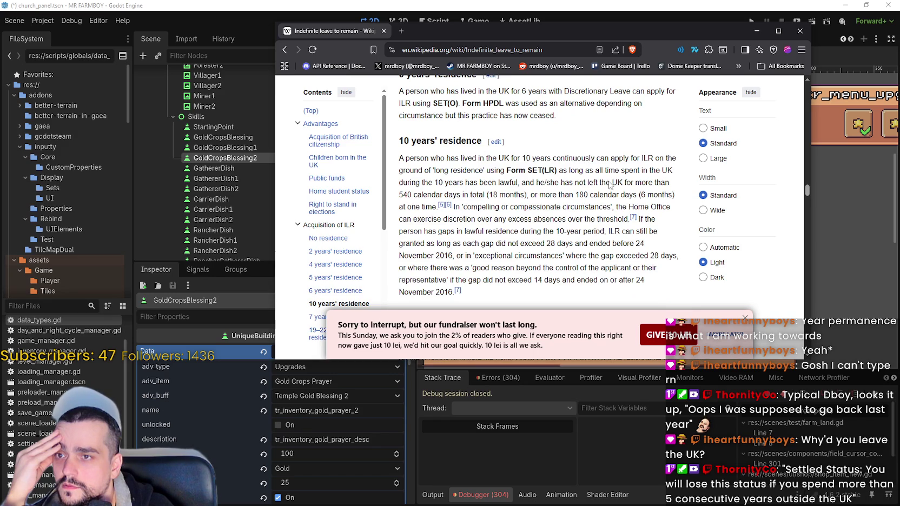
{"action": "scroll", "coordinate": [575, 193], "scroll_direction": "down", "scroll_amount": 3}
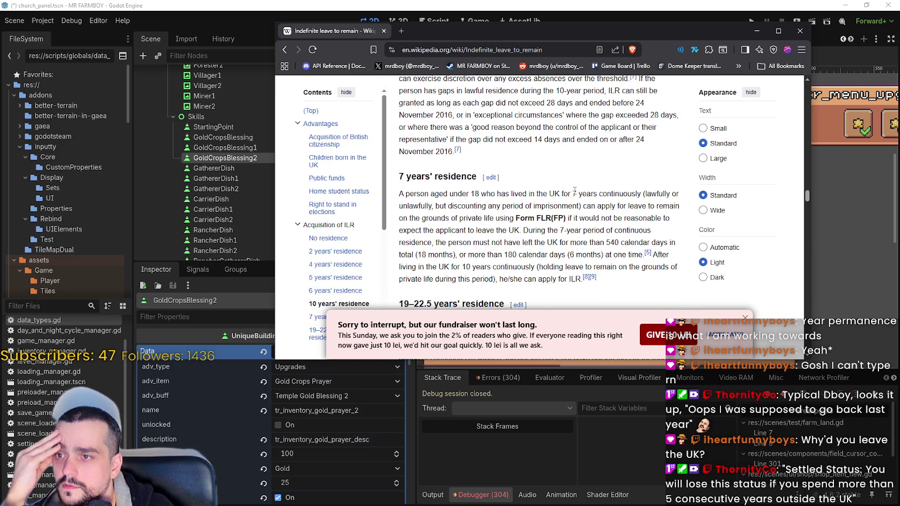
{"action": "scroll", "coordinate": [595, 192], "scroll_direction": "down", "scroll_amount": 1}
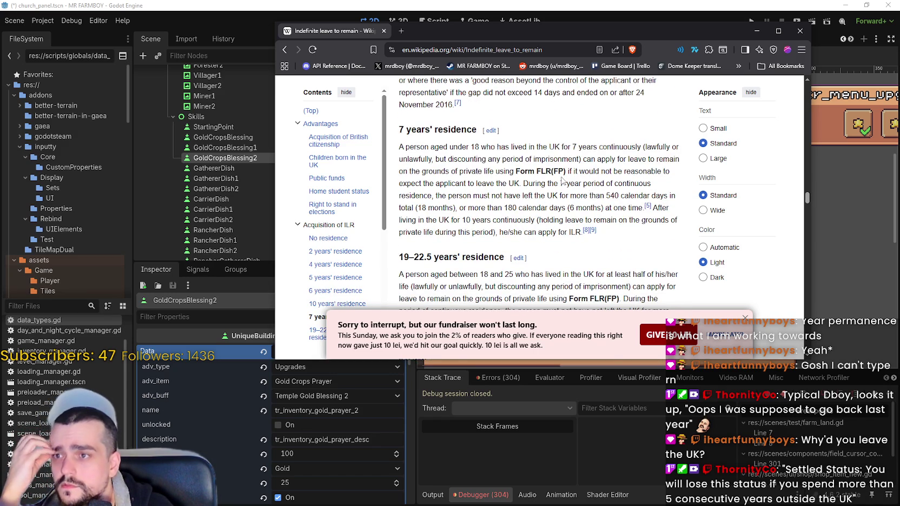
{"action": "scroll", "coordinate": [562, 179], "scroll_direction": "down", "scroll_amount": 4}
Step: Skim the Google results for Settled Status again, then minimize Chrome to return to Godot
{"action": "left_click", "coordinate": [285, 50]}
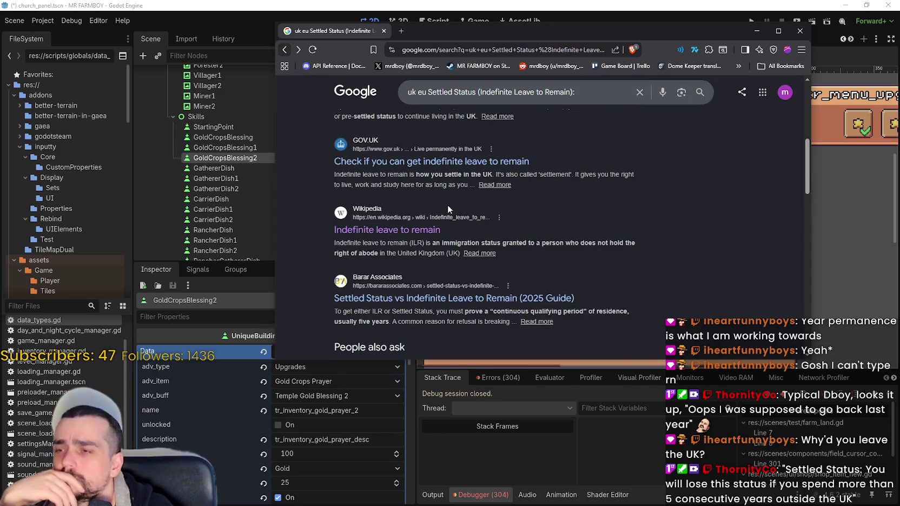
{"action": "scroll", "coordinate": [610, 225], "scroll_direction": "down", "scroll_amount": 2}
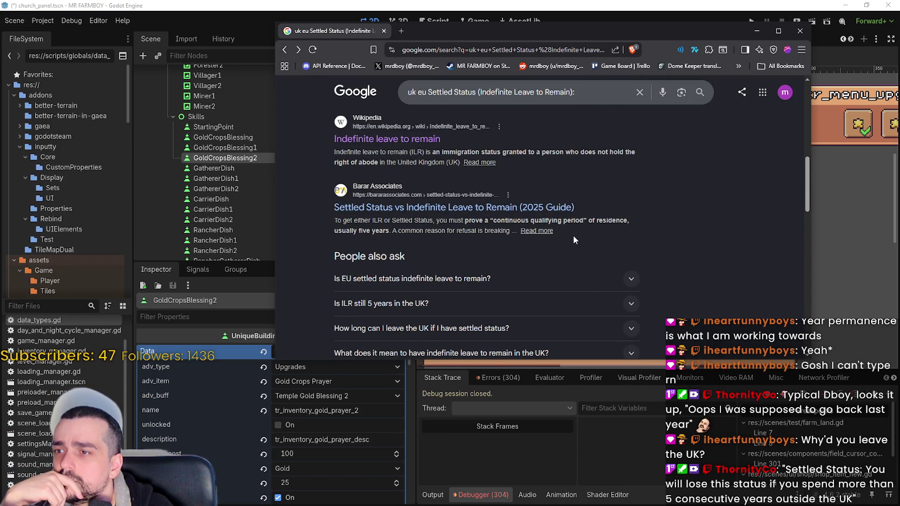
{"action": "scroll", "coordinate": [512, 234], "scroll_direction": "down", "scroll_amount": 1}
{"action": "scroll", "coordinate": [513, 222], "scroll_direction": "down", "scroll_amount": 2}
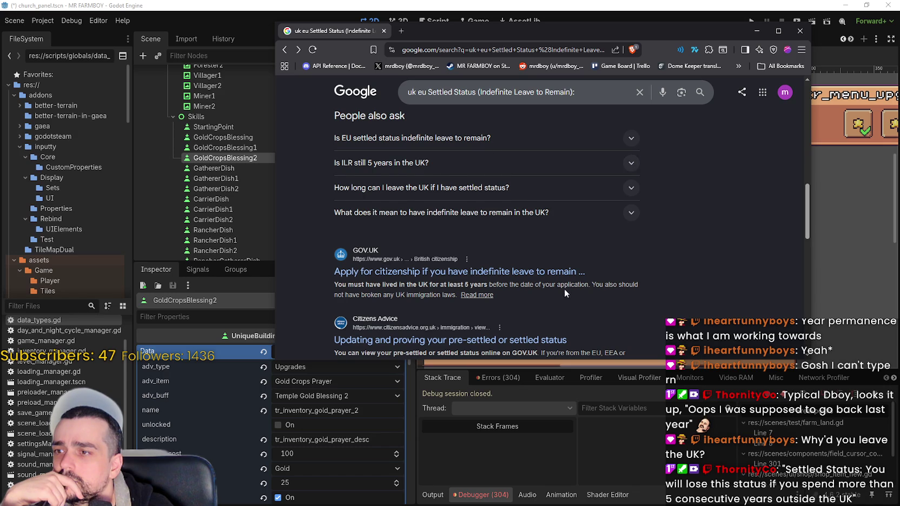
{"action": "scroll", "coordinate": [563, 291], "scroll_direction": "down", "scroll_amount": 1}
{"action": "mouse_move", "coordinate": [441, 238]}
{"action": "left_mouse_down"}
{"action": "mouse_move", "coordinate": [633, 245]}
{"action": "mouse_move", "coordinate": [419, 248]}
{"action": "mouse_move", "coordinate": [456, 247]}
{"action": "left_mouse_up"}
{"action": "scroll", "coordinate": [487, 243], "scroll_direction": "down", "scroll_amount": 1}
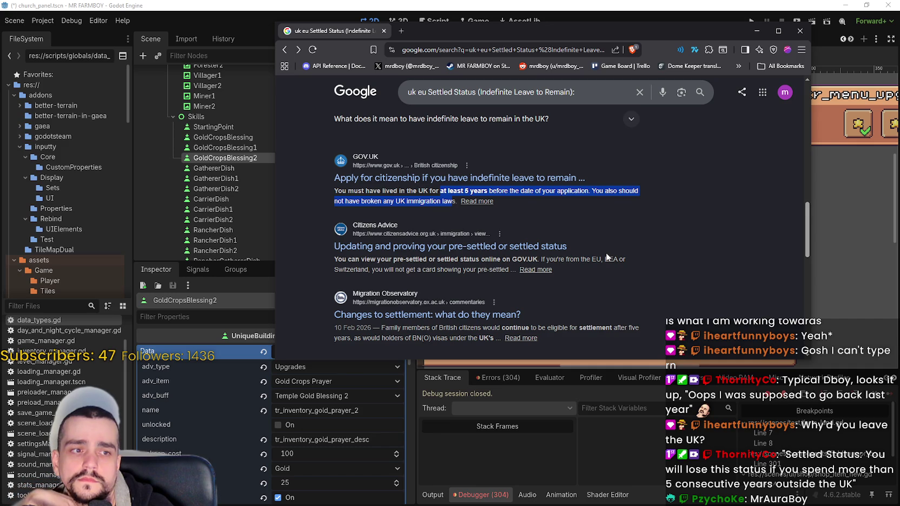
{"action": "scroll", "coordinate": [607, 252], "scroll_direction": "up", "scroll_amount": 3}
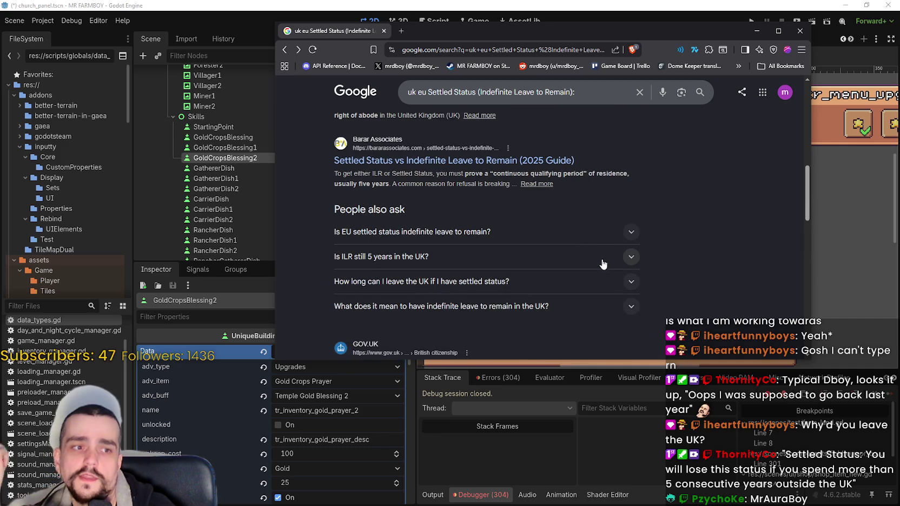
{"action": "scroll", "coordinate": [587, 258], "scroll_direction": "up", "scroll_amount": 4}
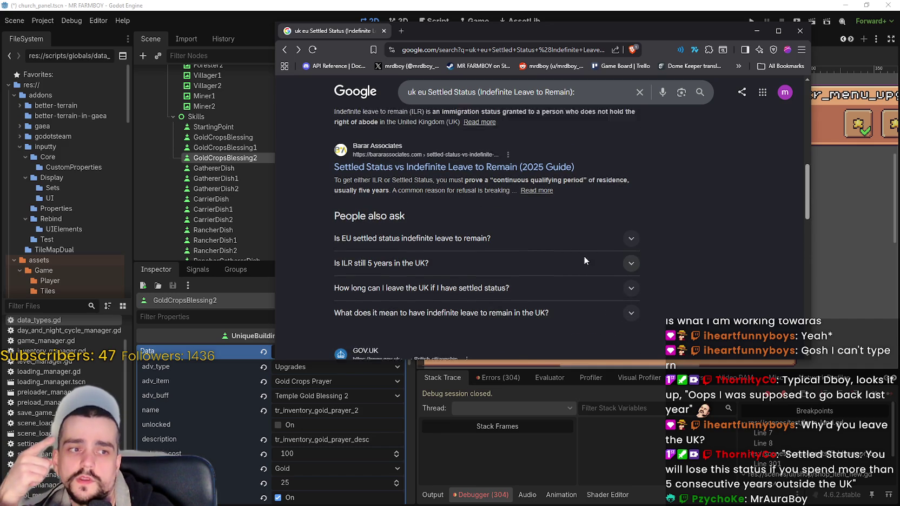
{"action": "left_click", "coordinate": [800, 31]}
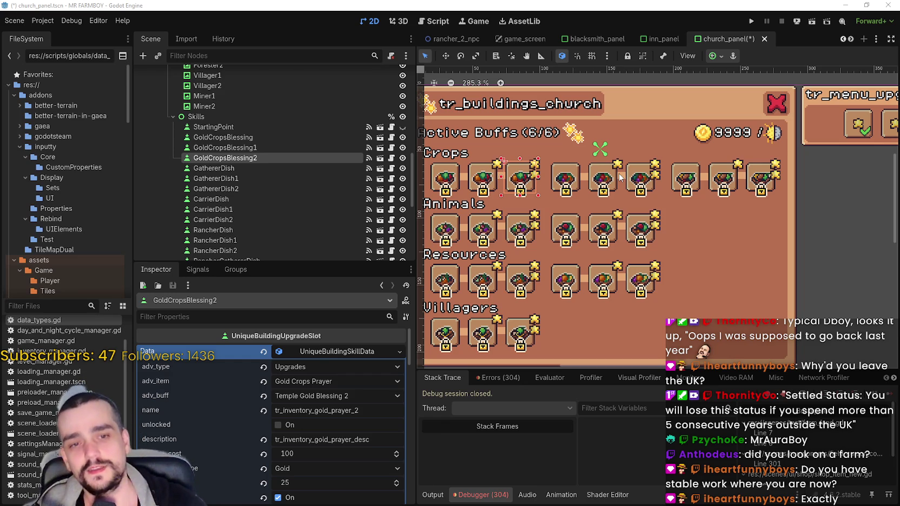
Step: Scroll down in the Godot editor with the church_panel scene showing
{"action": "scroll", "coordinate": [638, 276], "scroll_direction": "down", "scroll_amount": 2}
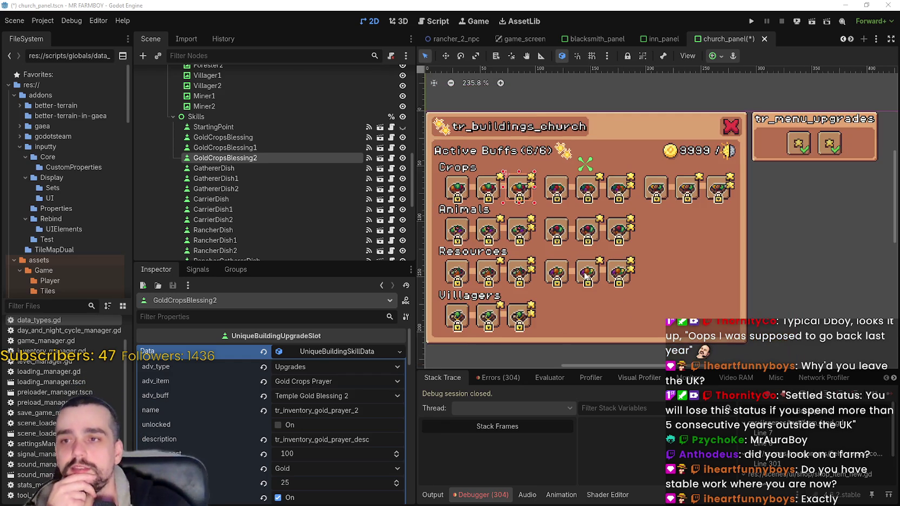
{"action": "scroll", "coordinate": [618, 233], "scroll_direction": "up", "scroll_amount": 2}
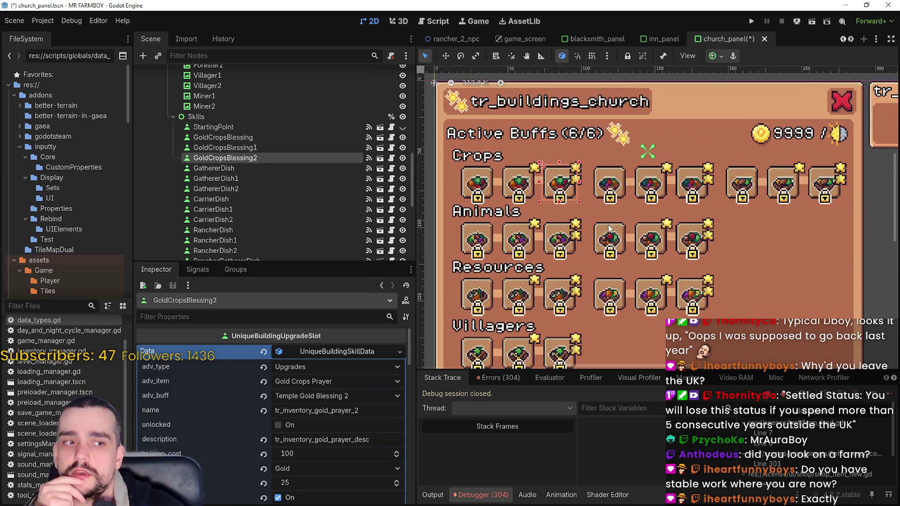
{"action": "scroll", "coordinate": [618, 234], "scroll_direction": "down", "scroll_amount": 2}
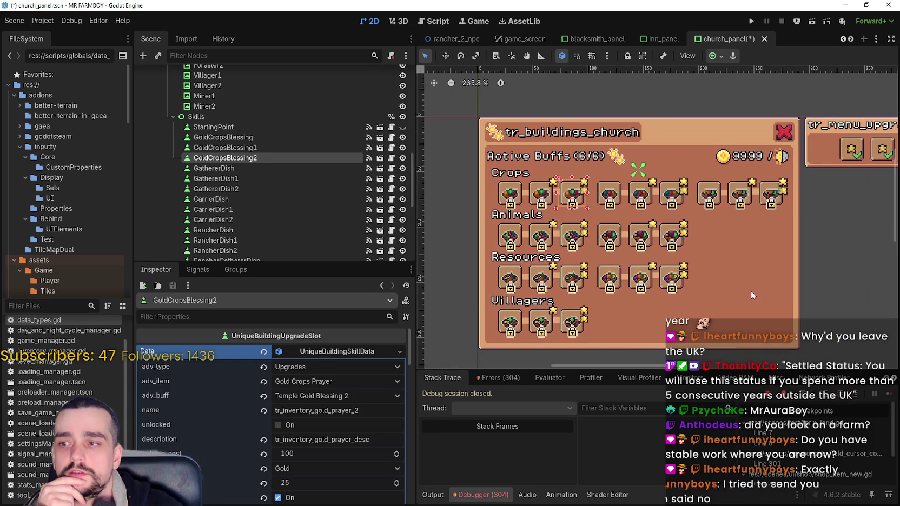
{"action": "scroll", "coordinate": [693, 270], "scroll_direction": "up", "scroll_amount": 2}
{"action": "scroll", "coordinate": [693, 270], "scroll_direction": "up", "scroll_amount": 4}
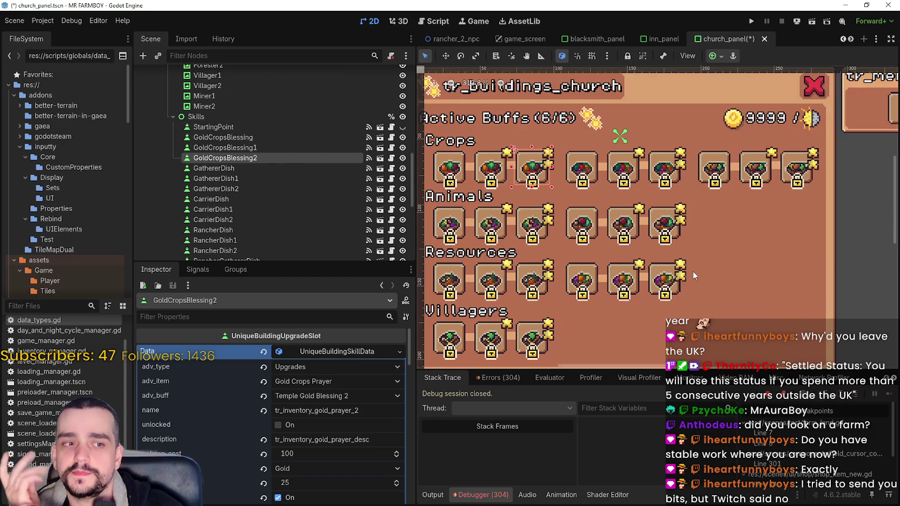
{"action": "scroll", "coordinate": [692, 270], "scroll_direction": "down", "scroll_amount": 4}
{"action": "scroll", "coordinate": [691, 269], "scroll_direction": "down", "scroll_amount": 3}
{"action": "scroll", "coordinate": [692, 269], "scroll_direction": "up", "scroll_amount": 2}
{"action": "scroll", "coordinate": [689, 265], "scroll_direction": "down", "scroll_amount": 1}
{"action": "scroll", "coordinate": [688, 261], "scroll_direction": "up", "scroll_amount": 1}
{"action": "scroll", "coordinate": [687, 262], "scroll_direction": "down", "scroll_amount": 2}
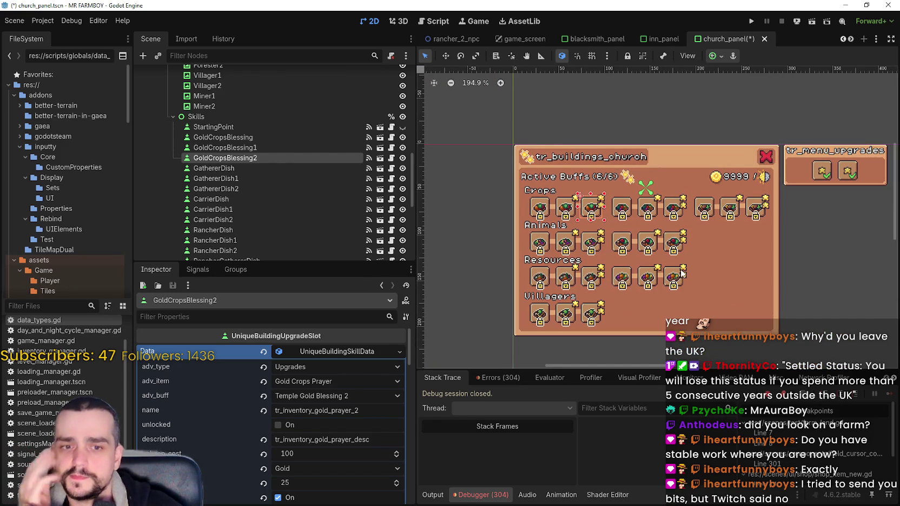
{"action": "scroll", "coordinate": [681, 273], "scroll_direction": "up", "scroll_amount": 4}
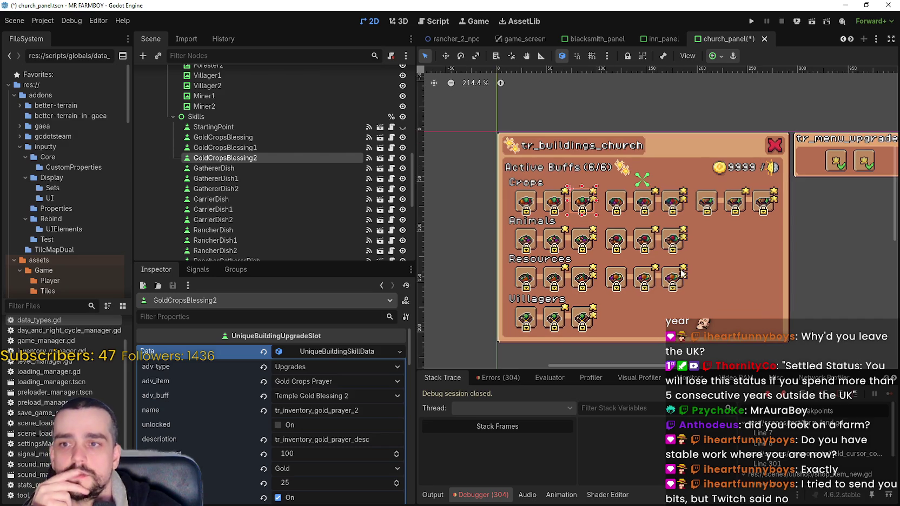
{"action": "scroll", "coordinate": [673, 268], "scroll_direction": "down", "scroll_amount": 3}
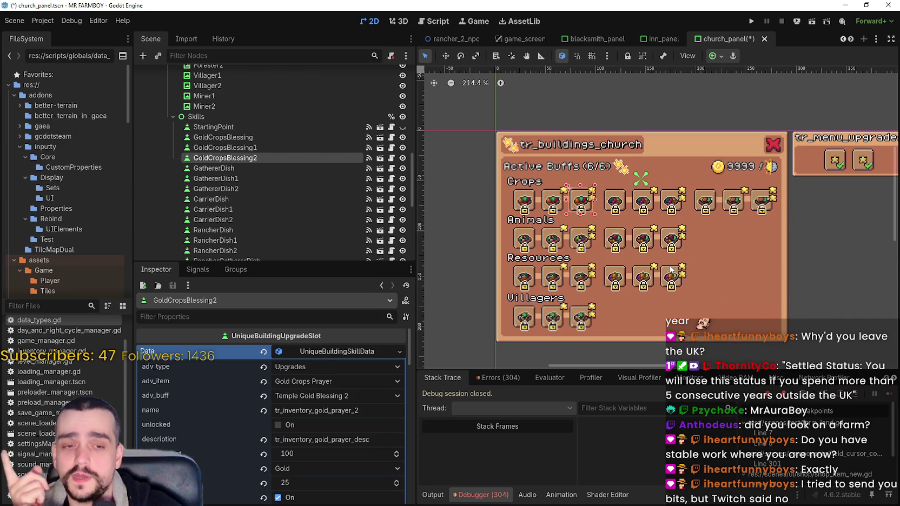
{"action": "scroll", "coordinate": [666, 268], "scroll_direction": "up", "scroll_amount": 1}
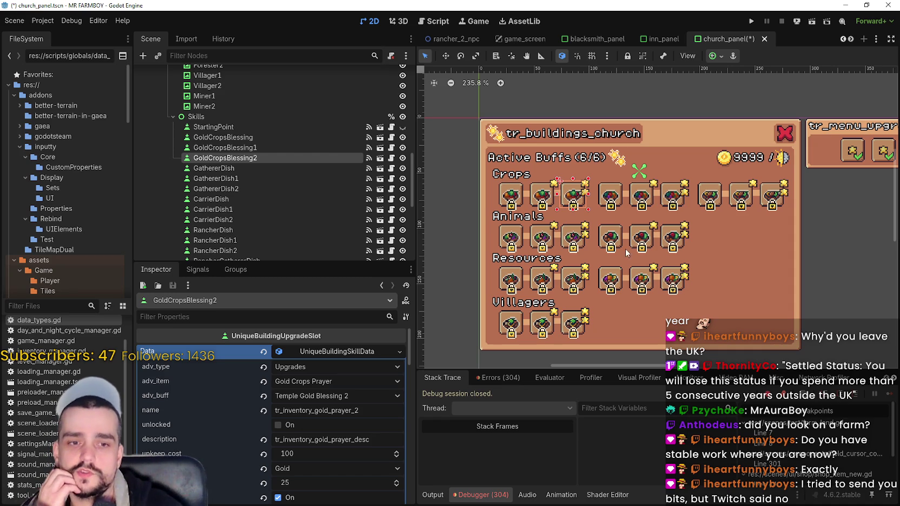
{"action": "scroll", "coordinate": [648, 242], "scroll_direction": "down", "scroll_amount": 3}
{"action": "scroll", "coordinate": [649, 242], "scroll_direction": "up", "scroll_amount": 3}
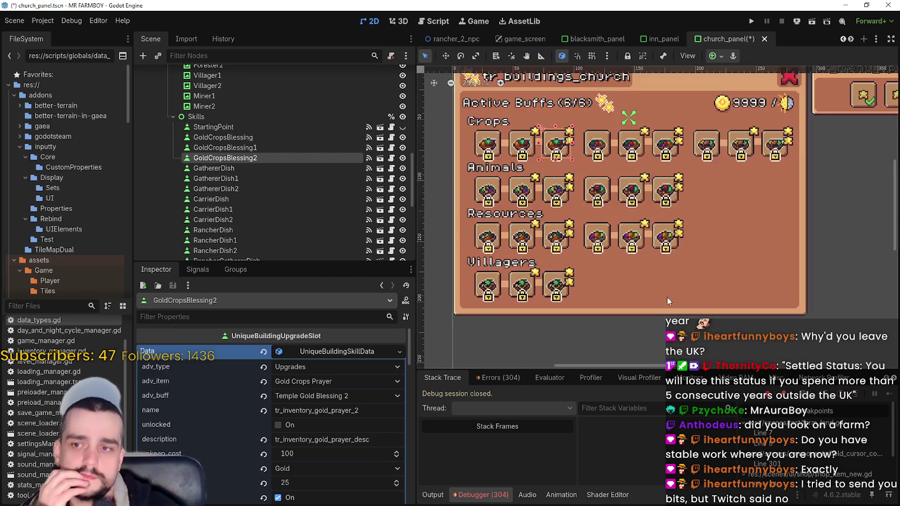
{"action": "scroll", "coordinate": [669, 297], "scroll_direction": "down", "scroll_amount": 3}
{"action": "scroll", "coordinate": [697, 249], "scroll_direction": "up", "scroll_amount": 2}
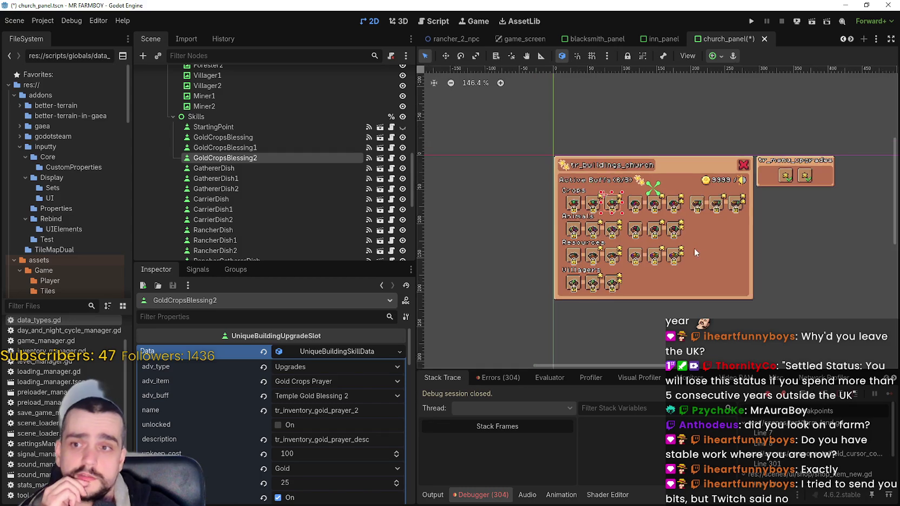
{"action": "scroll", "coordinate": [649, 277], "scroll_direction": "down", "scroll_amount": 3}
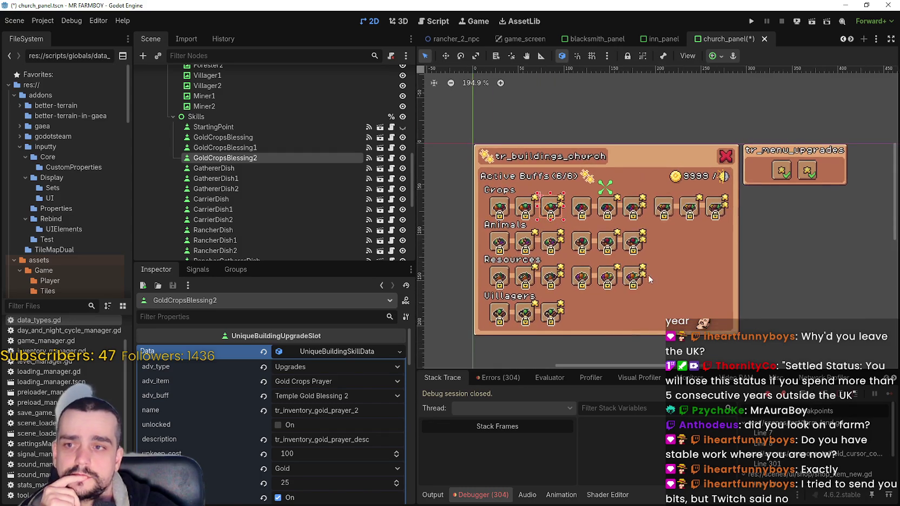
{"action": "scroll", "coordinate": [594, 302], "scroll_direction": "up", "scroll_amount": 6}
{"action": "scroll", "coordinate": [636, 265], "scroll_direction": "down", "scroll_amount": 4}
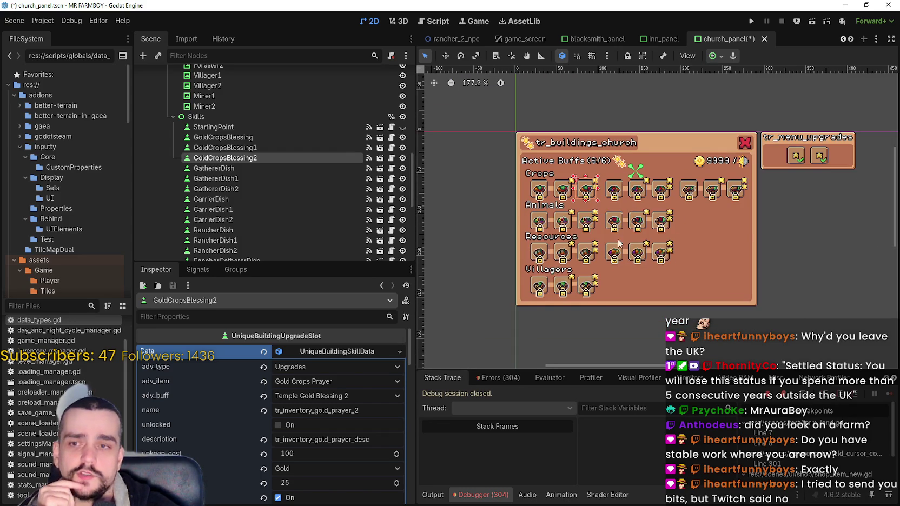
{"action": "scroll", "coordinate": [622, 231], "scroll_direction": "up", "scroll_amount": 2}
{"action": "scroll", "coordinate": [502, 272], "scroll_direction": "up", "scroll_amount": 1}
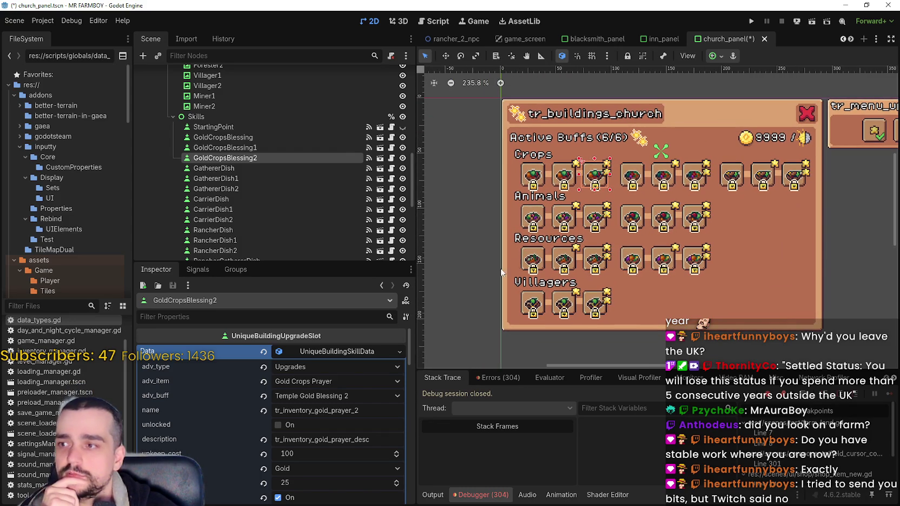
Step: Compare the skill data of GoldCropsBlessing, GoldCropsBlessing1 and GoldCropsBlessing2 in the Inspector
{"action": "left_click", "coordinate": [353, 353]}
{"action": "left_click", "coordinate": [354, 353]}
{"action": "left_click", "coordinate": [241, 148]}
{"action": "left_click", "coordinate": [253, 138]}
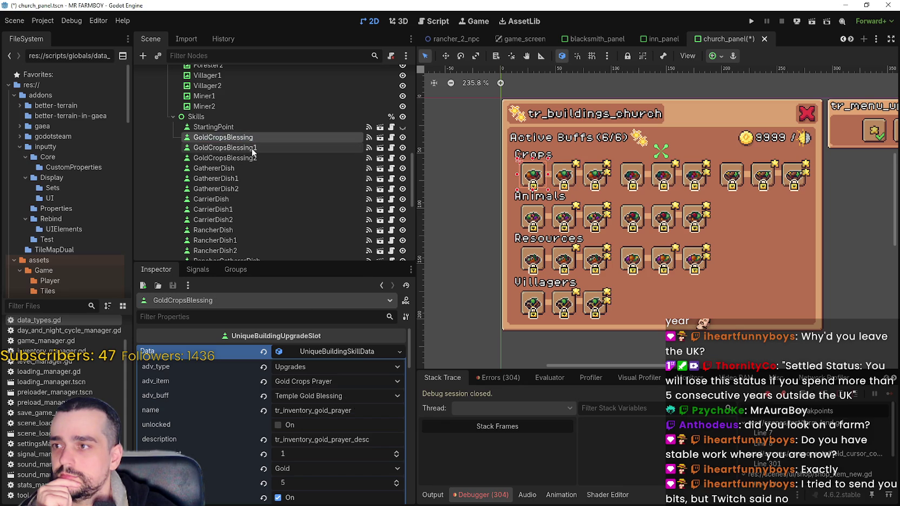
{"action": "left_click", "coordinate": [253, 148]}
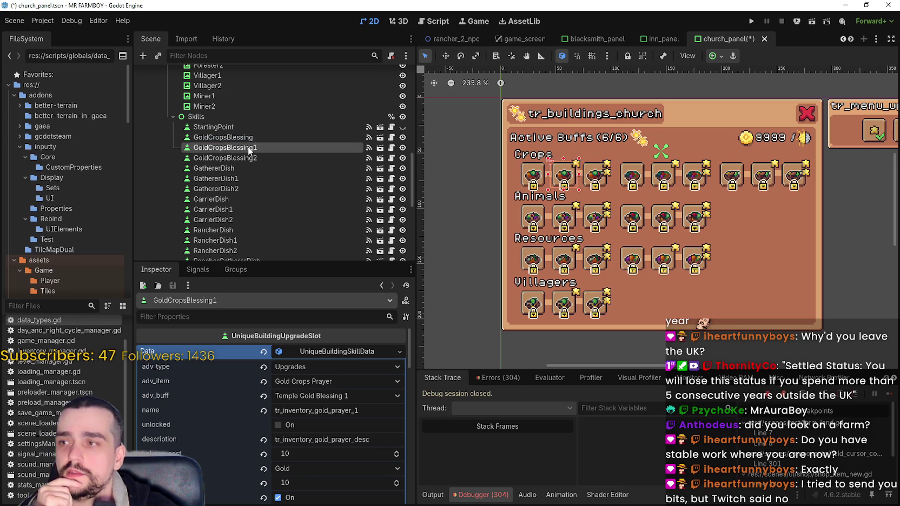
{"action": "key", "text": "Down"}
{"action": "left_click", "coordinate": [254, 144]}
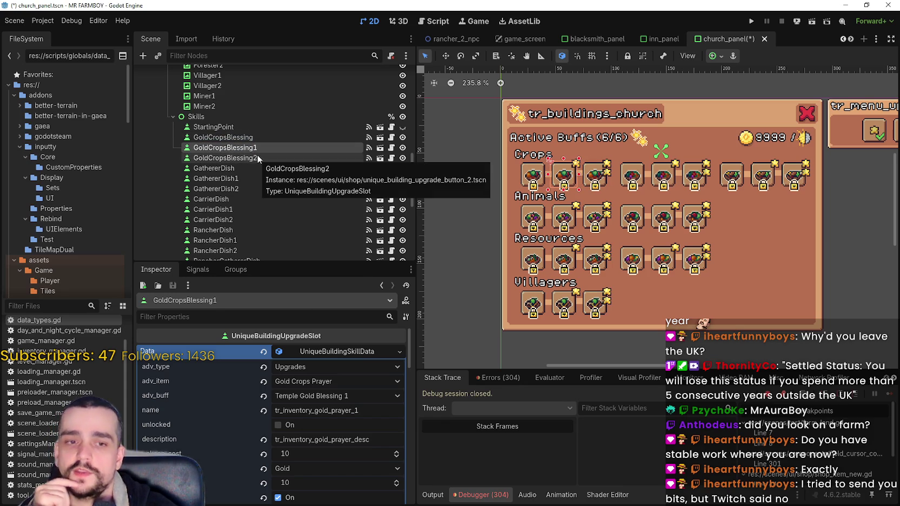
{"action": "left_click", "coordinate": [265, 160]}
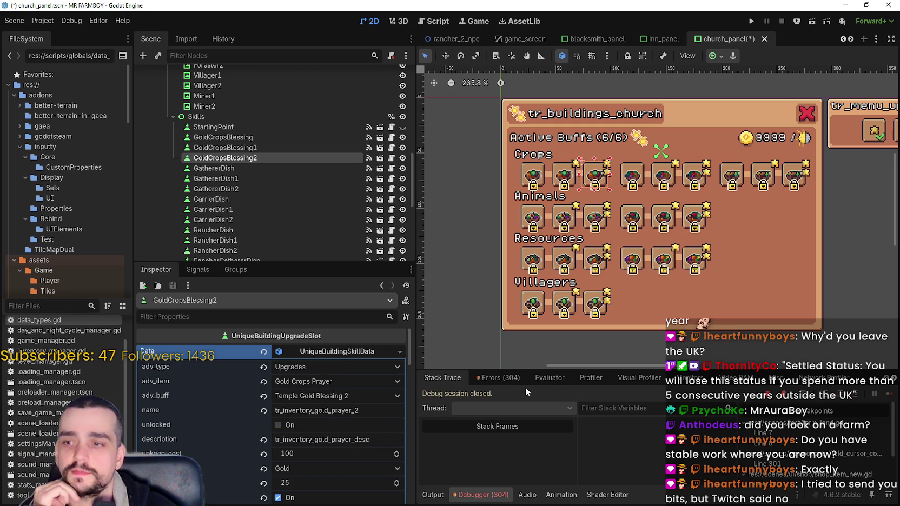
Step: Check the debugger errors and the slot's requirements, then recompare the three Gold Crops blessing slots
{"action": "left_click", "coordinate": [510, 379]}
{"action": "left_click", "coordinate": [449, 378]}
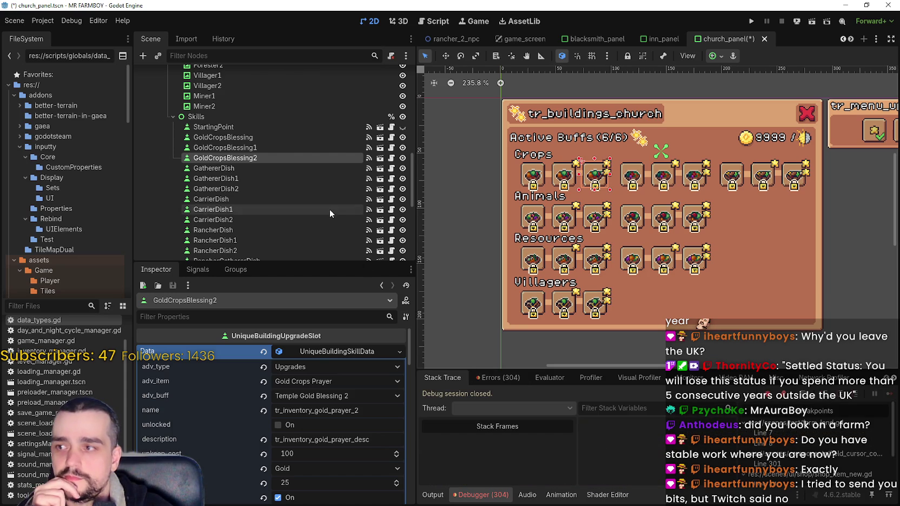
{"action": "left_click", "coordinate": [328, 352]}
{"action": "left_click", "coordinate": [329, 352]}
{"action": "scroll", "coordinate": [358, 475], "scroll_direction": "down", "scroll_amount": 2}
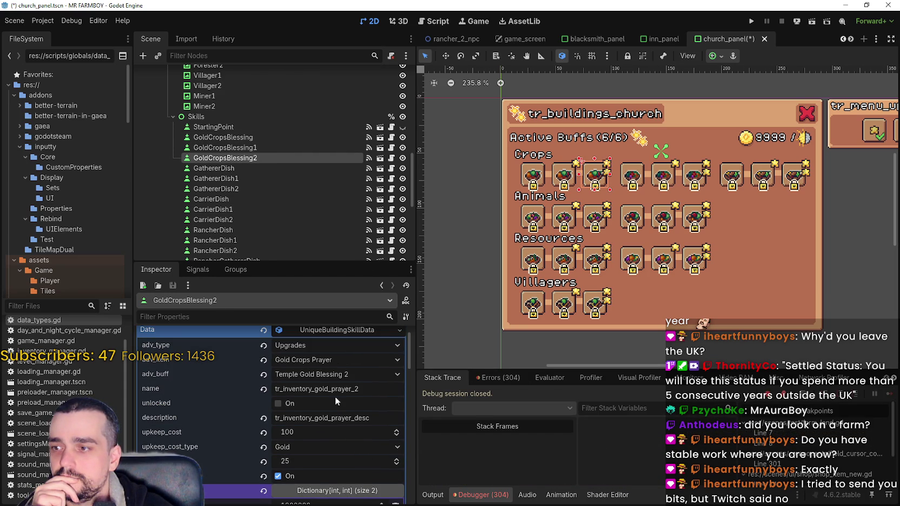
{"action": "scroll", "coordinate": [345, 479], "scroll_direction": "down", "scroll_amount": 2}
{"action": "left_click", "coordinate": [340, 452]}
{"action": "scroll", "coordinate": [350, 489], "scroll_direction": "down", "scroll_amount": 1}
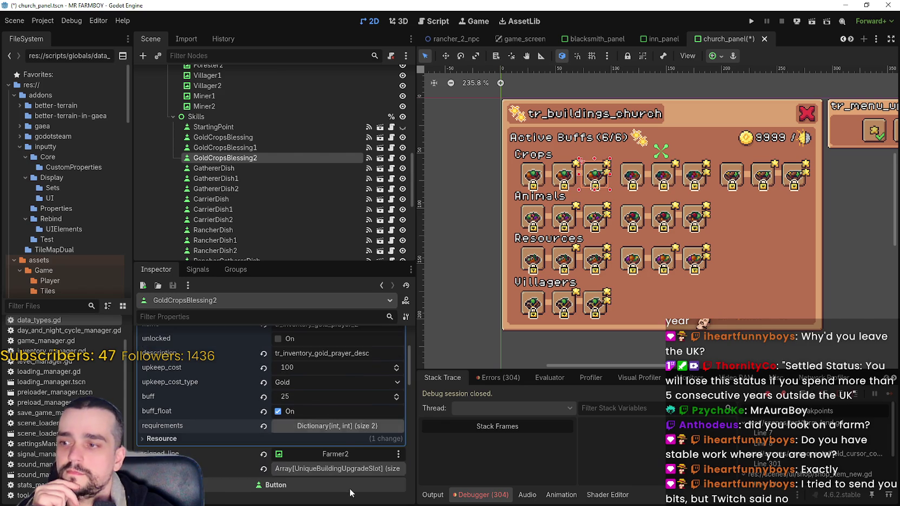
{"action": "left_click", "coordinate": [337, 427]}
{"action": "scroll", "coordinate": [337, 427], "scroll_direction": "up", "scroll_amount": 4}
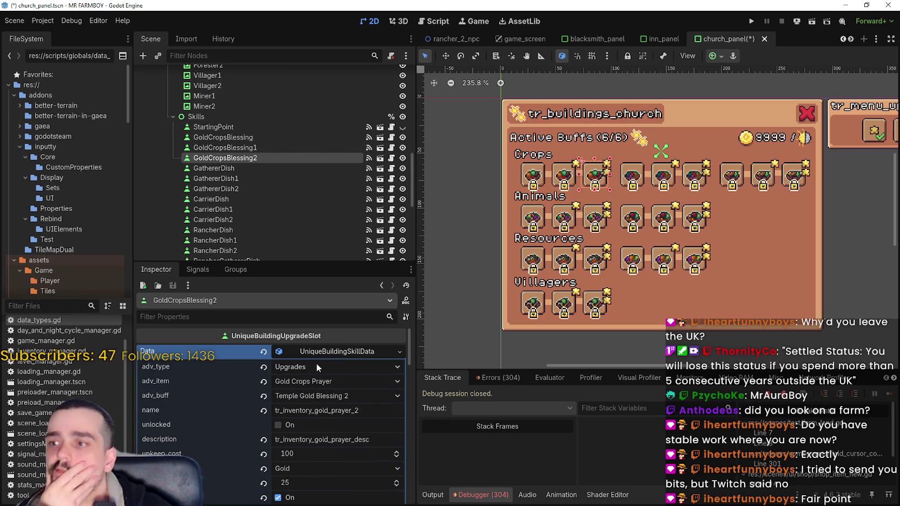
{"action": "left_click", "coordinate": [302, 148]}
{"action": "left_click", "coordinate": [305, 138]}
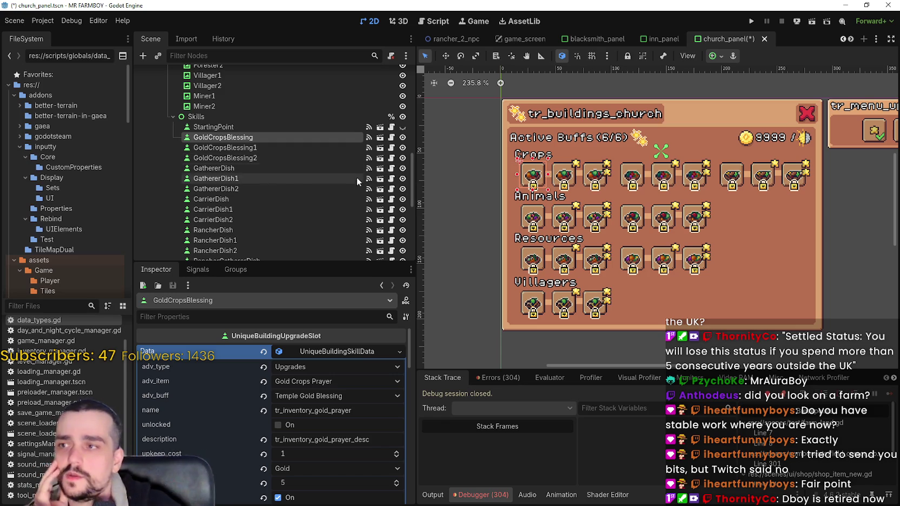
{"action": "left_click", "coordinate": [284, 158]}
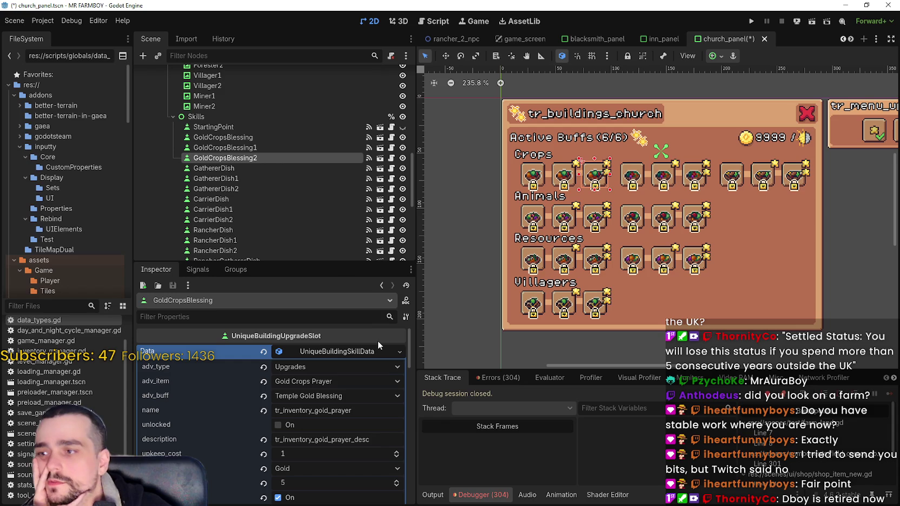
{"action": "left_click", "coordinate": [282, 137]}
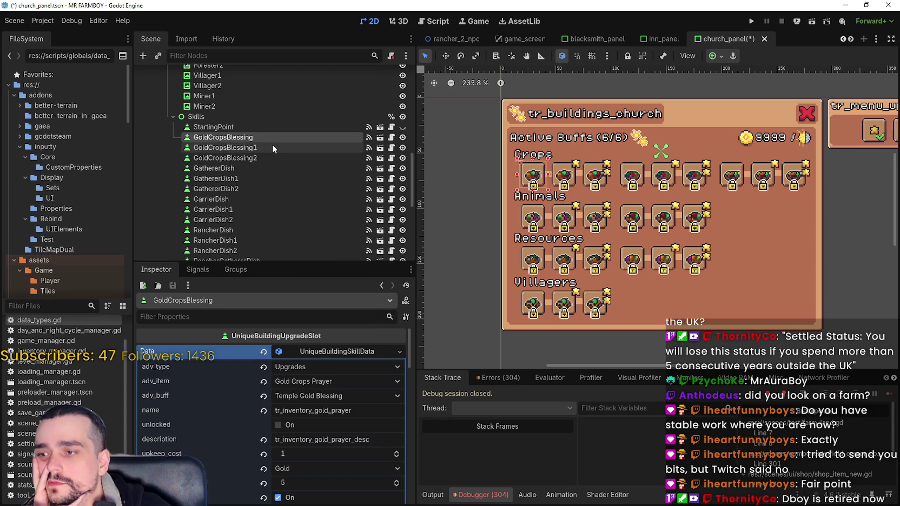
{"action": "left_click", "coordinate": [266, 149]}
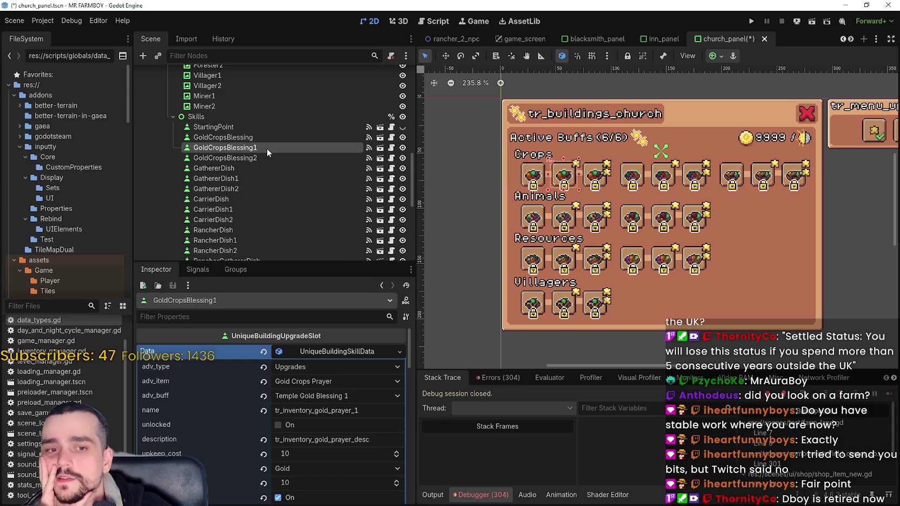
{"action": "left_click", "coordinate": [594, 178]}
{"action": "scroll", "coordinate": [594, 179], "scroll_direction": "up", "scroll_amount": 2}
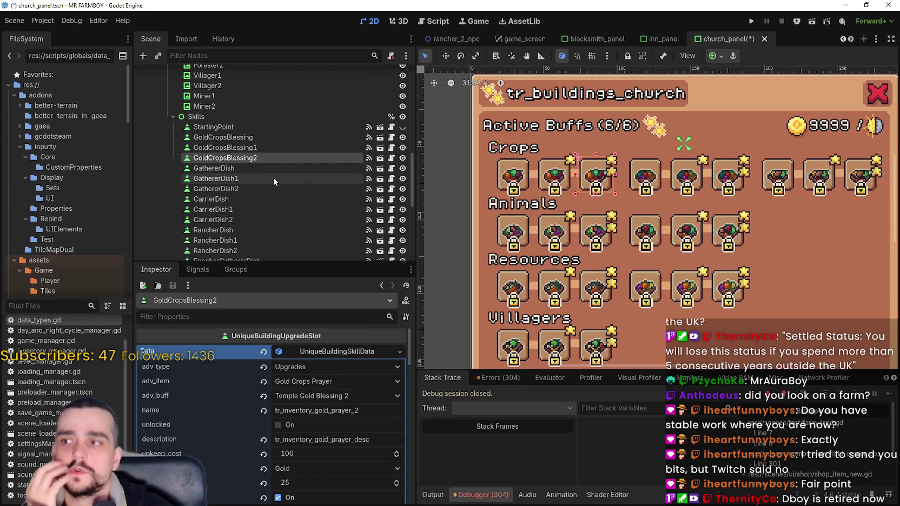
{"action": "left_click", "coordinate": [272, 178]}
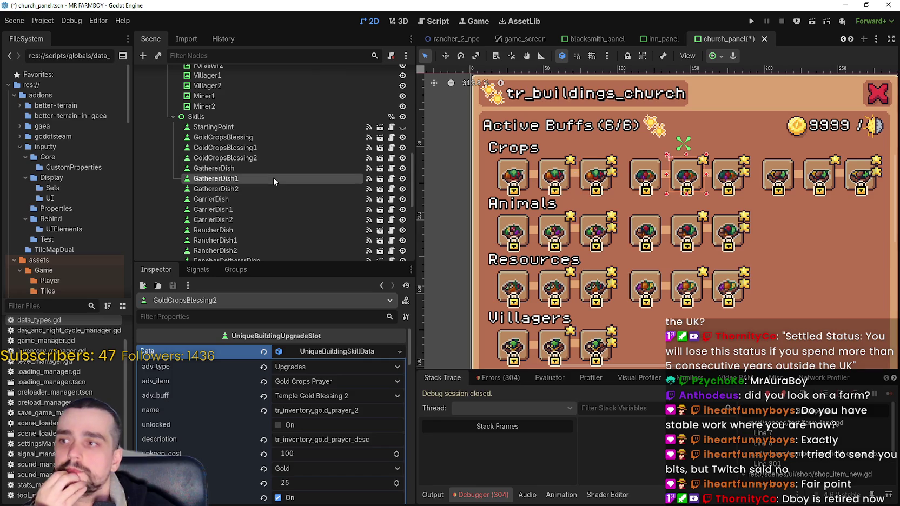
{"action": "left_click", "coordinate": [339, 354]}
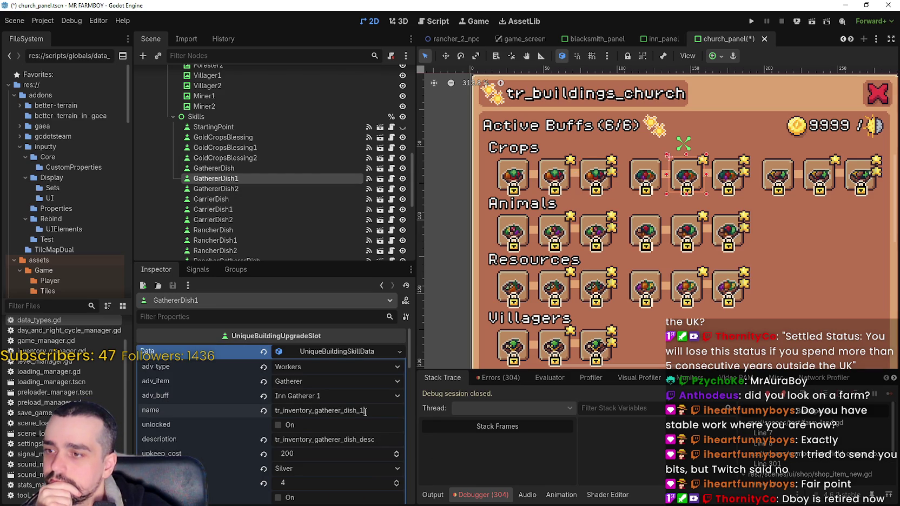
{"action": "left_click", "coordinate": [259, 158]}
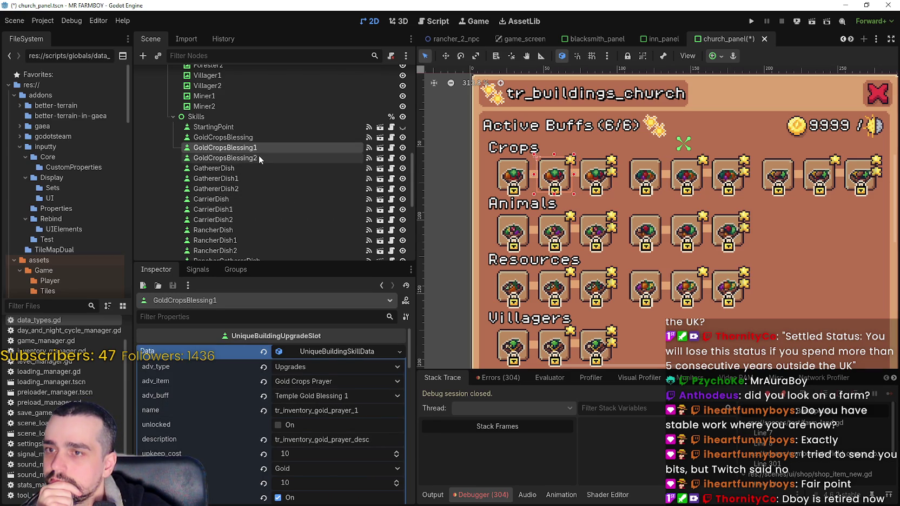
{"action": "left_click", "coordinate": [268, 137]}
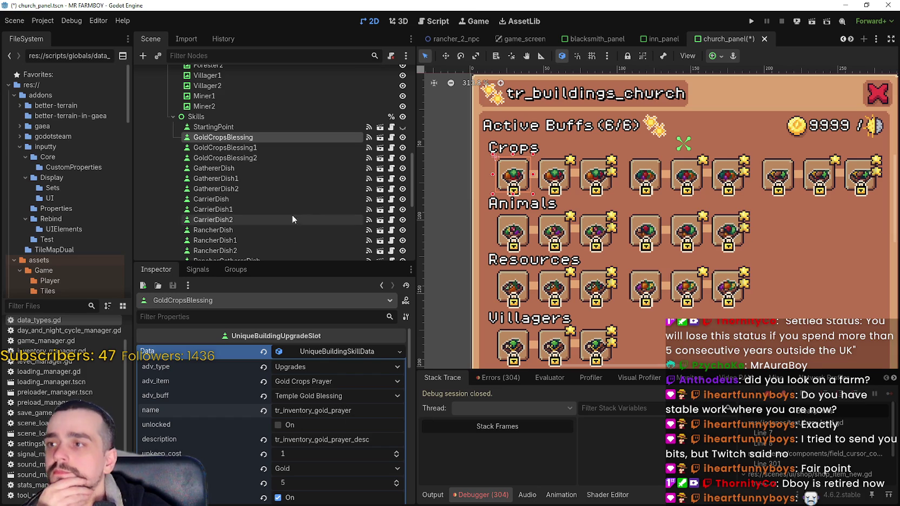
{"action": "left_click", "coordinate": [318, 147]}
{"action": "left_click", "coordinate": [305, 158]}
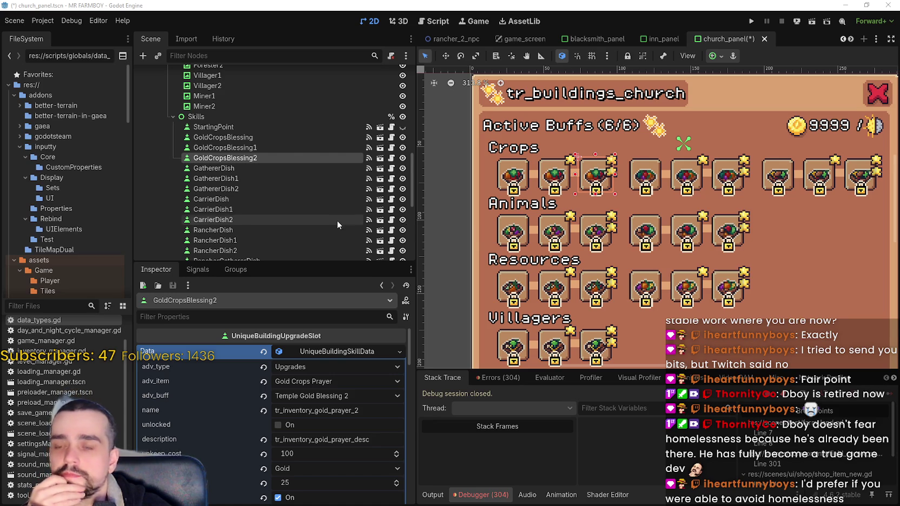
{"action": "scroll", "coordinate": [356, 220], "scroll_direction": "down", "scroll_amount": 2}
{"action": "left_click", "coordinate": [283, 90]}
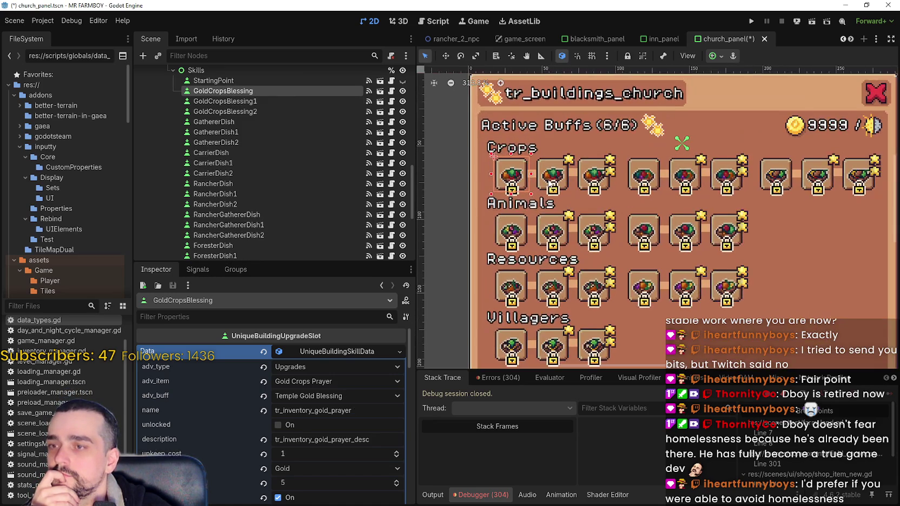
{"action": "scroll", "coordinate": [638, 190], "scroll_direction": "down", "scroll_amount": 3}
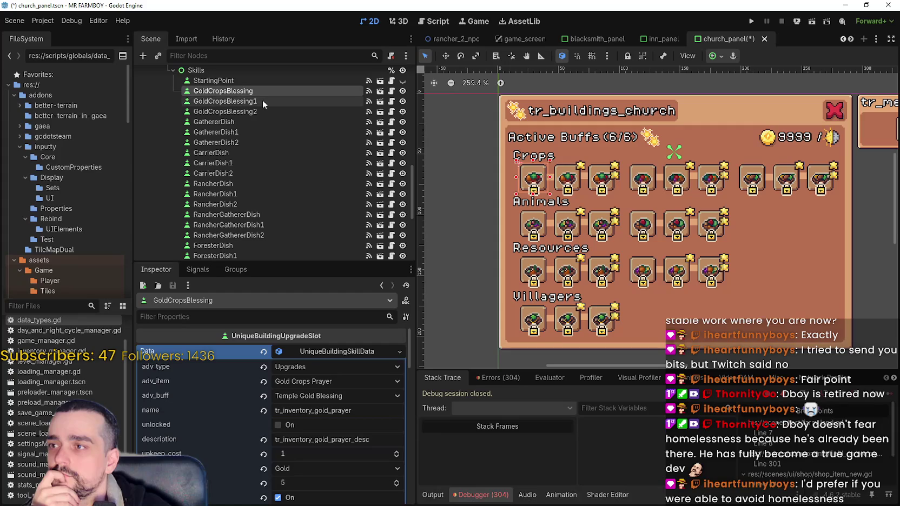
{"action": "left_click", "coordinate": [265, 99]}
{"action": "left_click", "coordinate": [272, 112]}
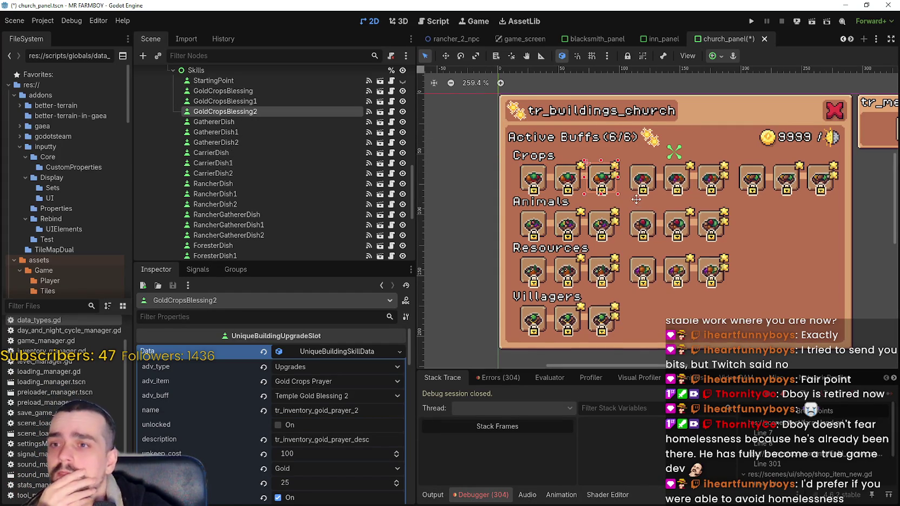
{"action": "scroll", "coordinate": [630, 214], "scroll_direction": "up", "scroll_amount": 1}
{"action": "scroll", "coordinate": [658, 296], "scroll_direction": "up", "scroll_amount": 1}
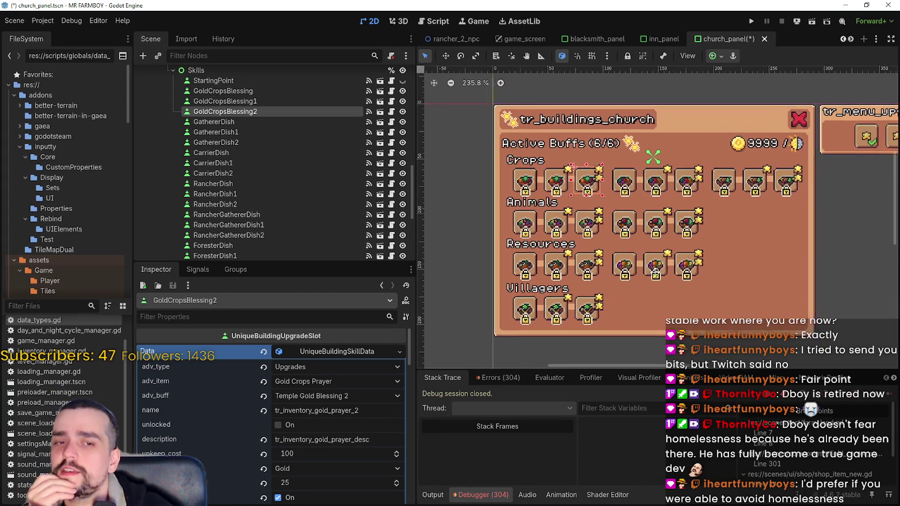
{"action": "scroll", "coordinate": [658, 293], "scroll_direction": "down", "scroll_amount": 3}
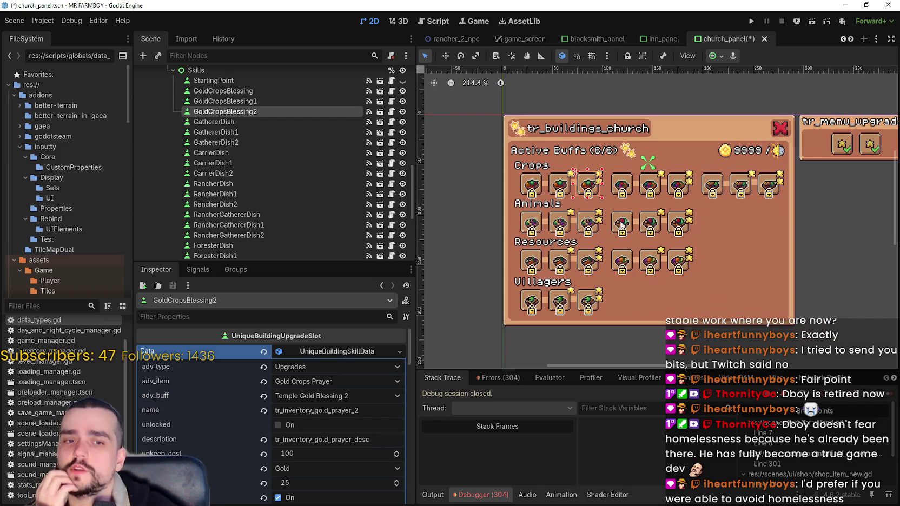
{"action": "scroll", "coordinate": [620, 229], "scroll_direction": "up", "scroll_amount": 1}
{"action": "scroll", "coordinate": [629, 206], "scroll_direction": "down", "scroll_amount": 1}
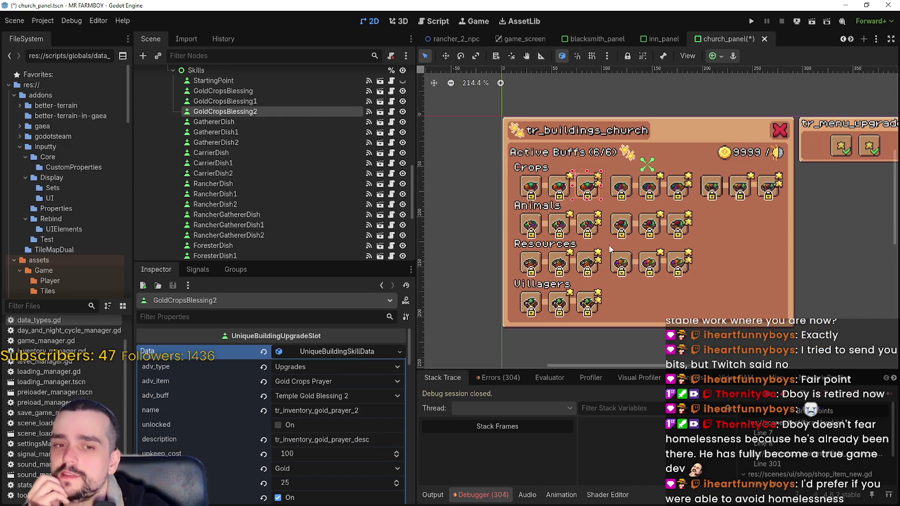
{"action": "scroll", "coordinate": [629, 192], "scroll_direction": "up", "scroll_amount": 2}
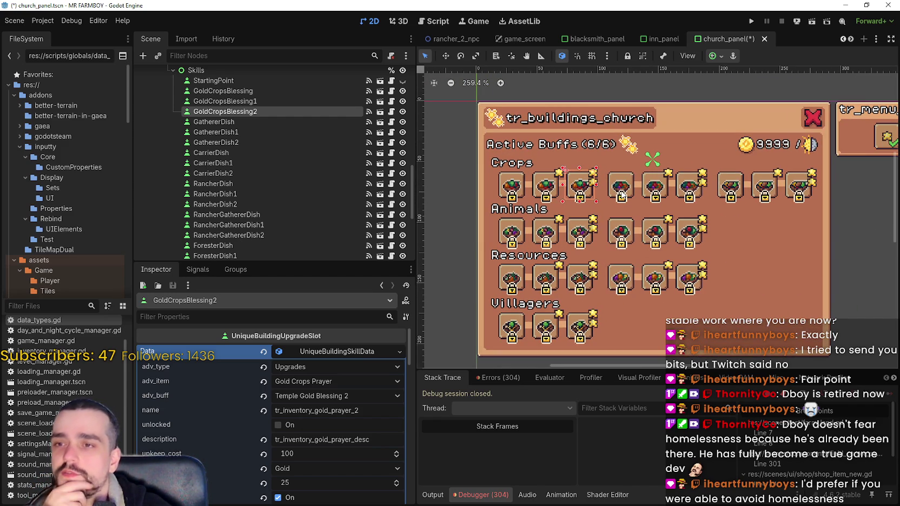
{"action": "left_click", "coordinate": [622, 195]}
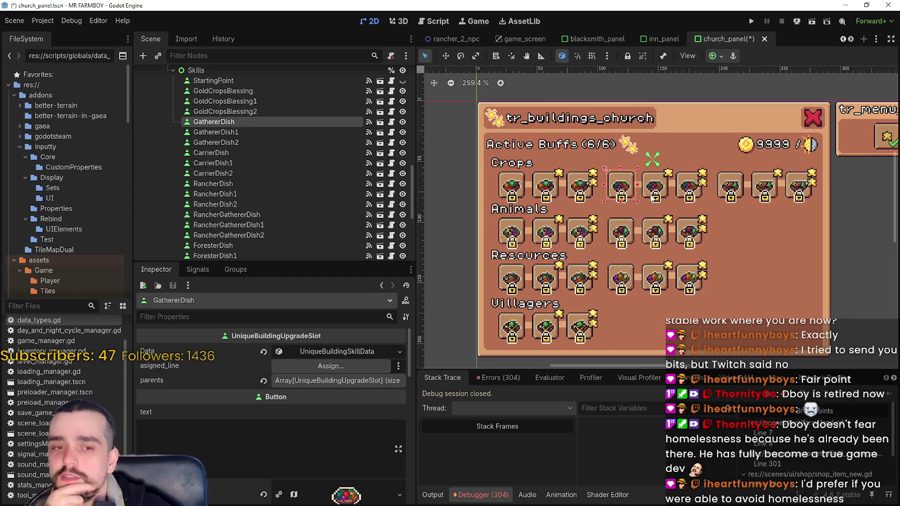
{"action": "left_click", "coordinate": [652, 196]}
{"action": "left_click", "coordinate": [690, 193]}
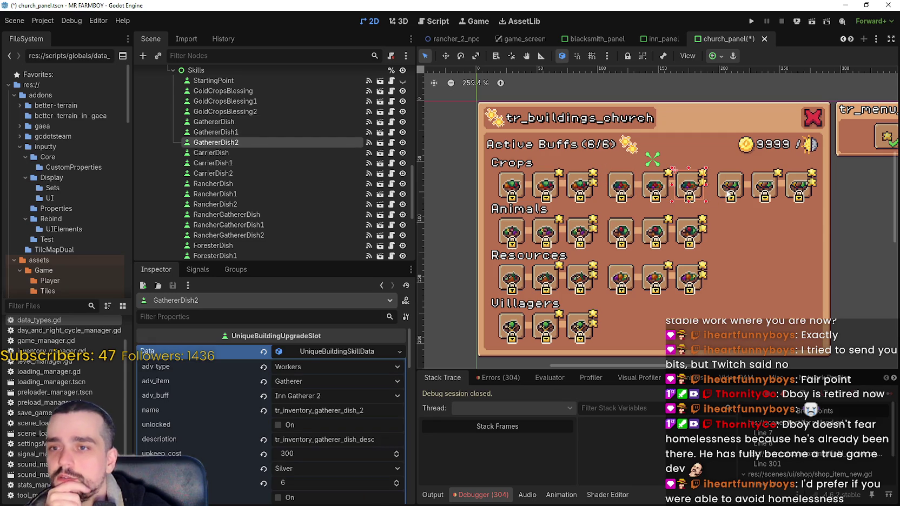
{"action": "left_click", "coordinate": [729, 193]}
{"action": "left_click", "coordinate": [764, 191]}
{"action": "left_click", "coordinate": [789, 190]}
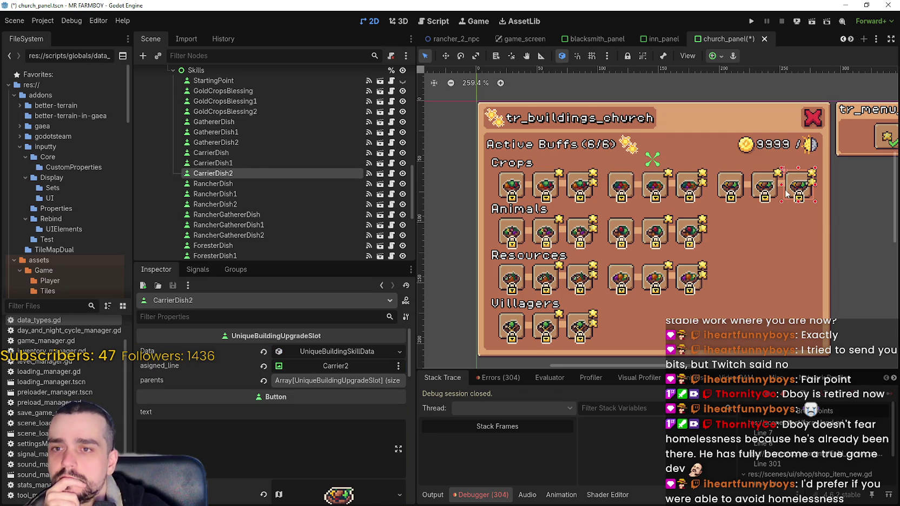
{"action": "scroll", "coordinate": [787, 196], "scroll_direction": "down", "scroll_amount": 1}
{"action": "left_click", "coordinate": [538, 229]}
{"action": "left_click", "coordinate": [570, 229]}
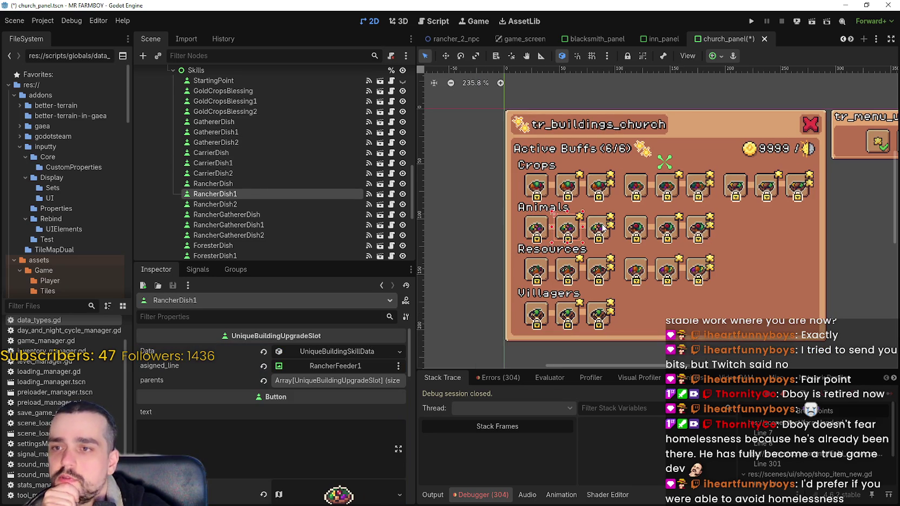
{"action": "left_click", "coordinate": [604, 227]}
{"action": "left_click", "coordinate": [637, 228]}
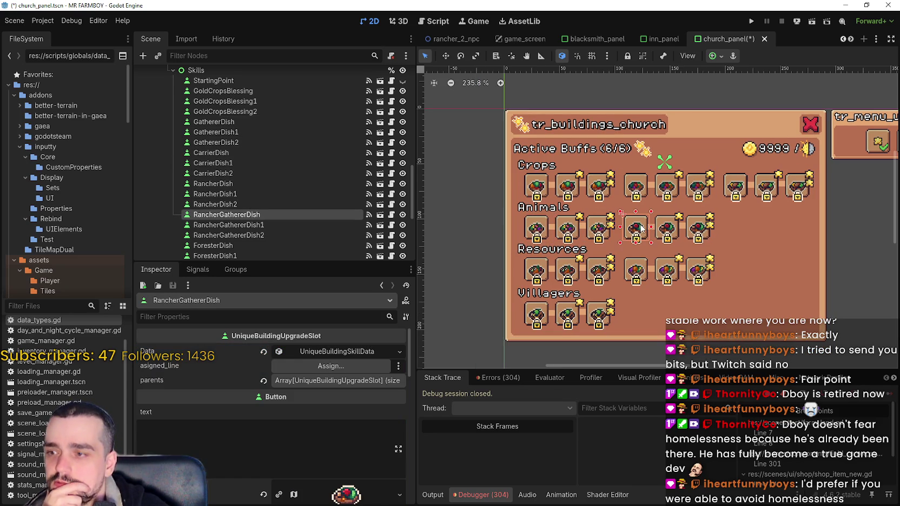
{"action": "left_click", "coordinate": [671, 225]}
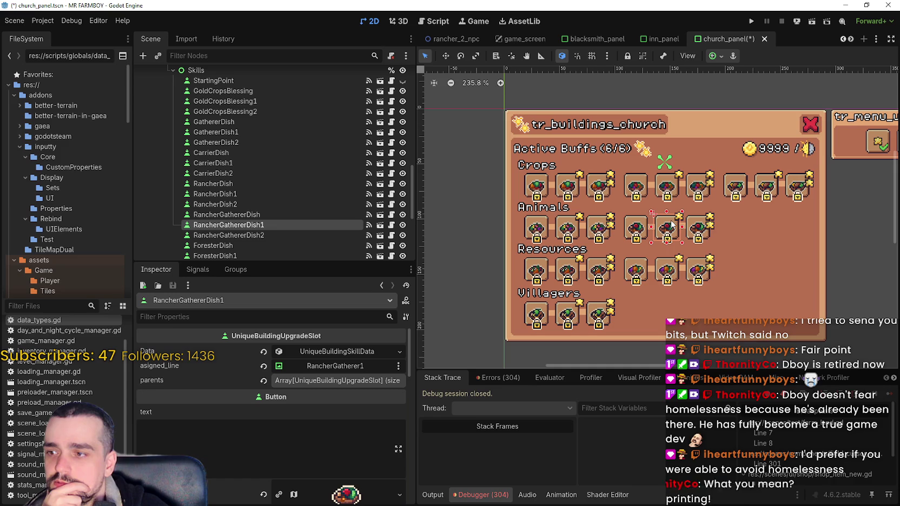
{"action": "left_click", "coordinate": [701, 230]}
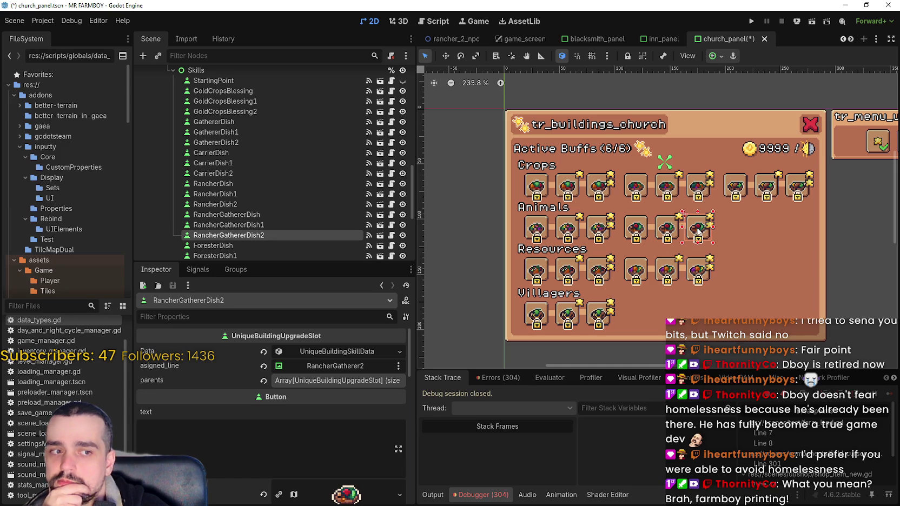
{"action": "left_click", "coordinate": [544, 274]}
{"action": "left_click", "coordinate": [560, 274]}
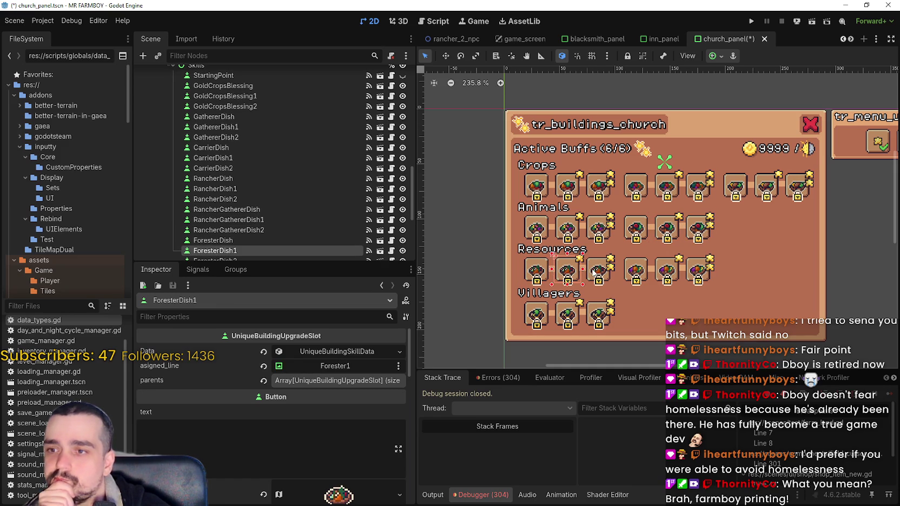
{"action": "left_click", "coordinate": [595, 273]}
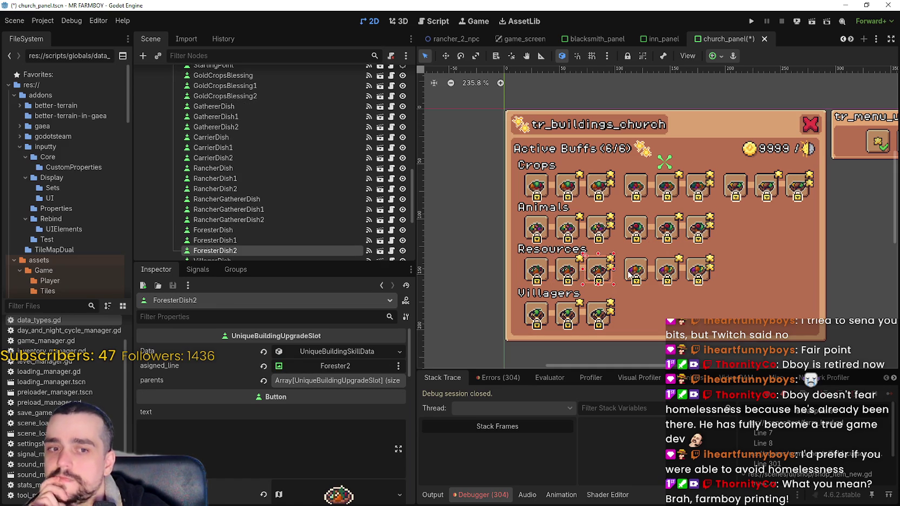
{"action": "left_click", "coordinate": [630, 275]}
{"action": "left_click", "coordinate": [667, 273]}
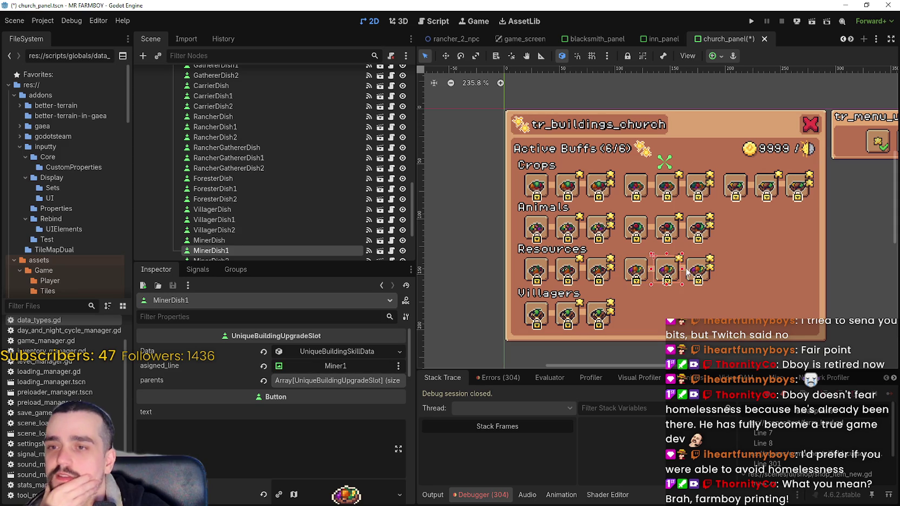
{"action": "left_click", "coordinate": [699, 227]}
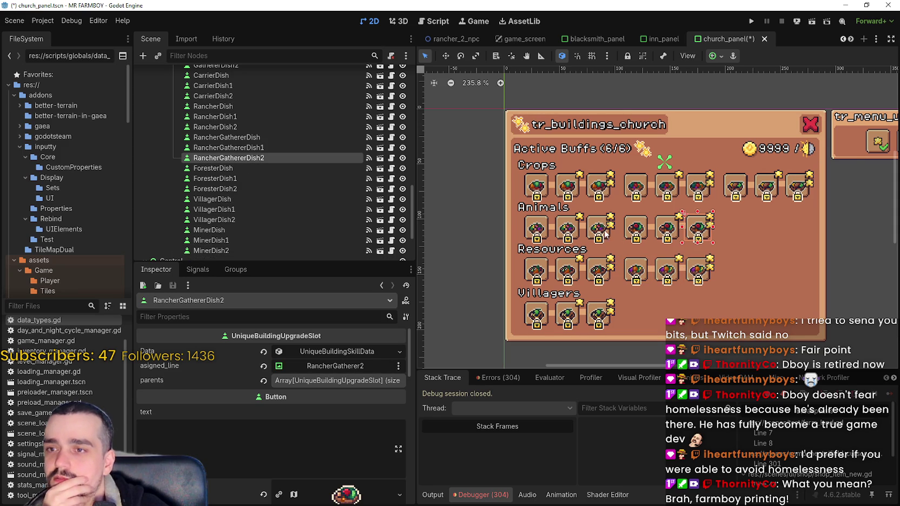
{"action": "scroll", "coordinate": [601, 229], "scroll_direction": "up", "scroll_amount": 2}
{"action": "scroll", "coordinate": [534, 212], "scroll_direction": "down", "scroll_amount": 1}
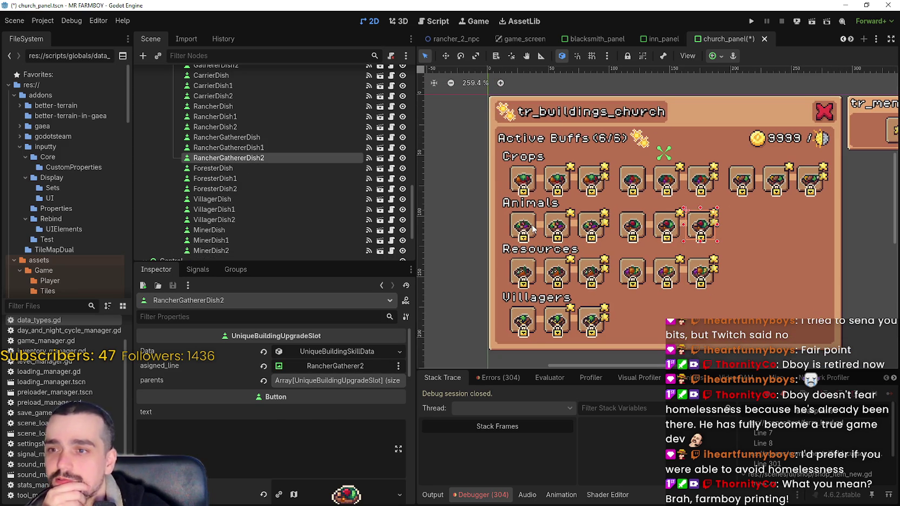
{"action": "left_click", "coordinate": [534, 230]}
Step: Select the three Crops slots and expand GoldCropsBlessing2's data: Temple Gold Blessing 2, 100 Gold upkeep, buff 25
{"action": "left_click", "coordinate": [530, 186]}
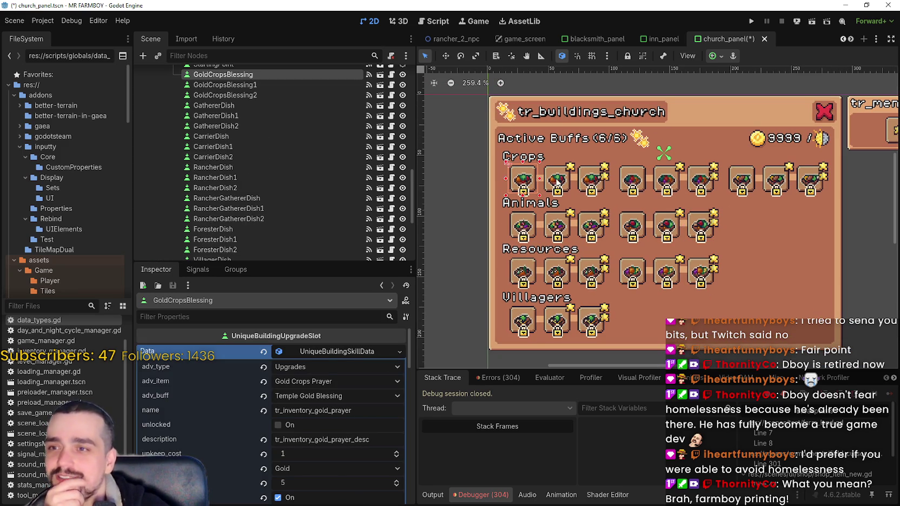
{"action": "left_click", "coordinate": [557, 184]}
{"action": "left_click", "coordinate": [321, 351]}
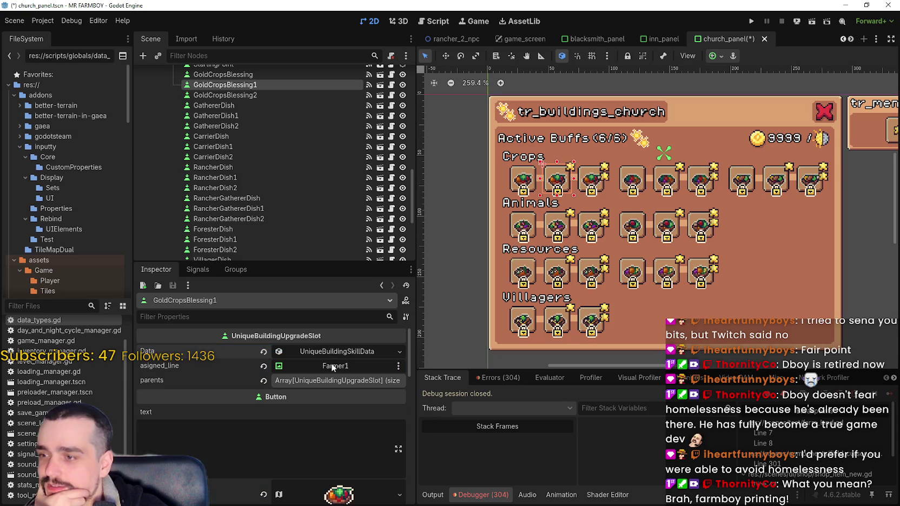
{"action": "left_click", "coordinate": [328, 352]}
{"action": "scroll", "coordinate": [339, 479], "scroll_direction": "down", "scroll_amount": 2}
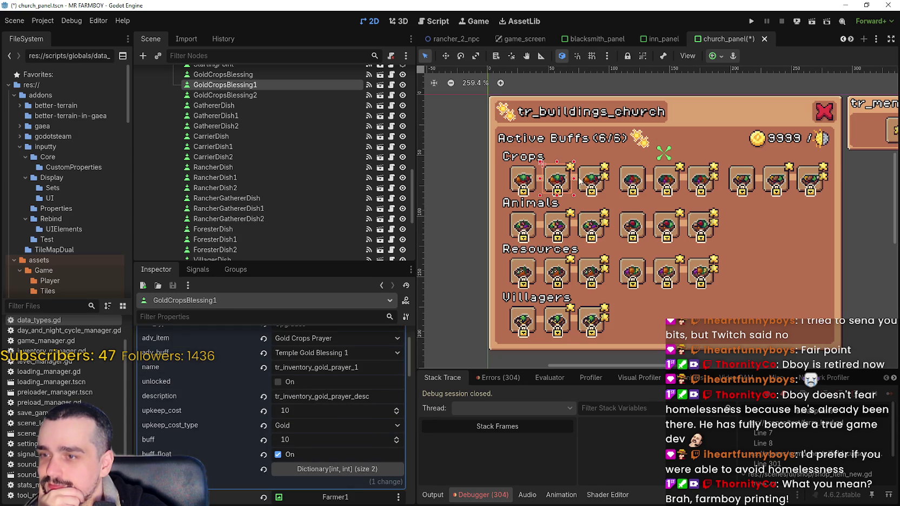
{"action": "left_click", "coordinate": [598, 181]}
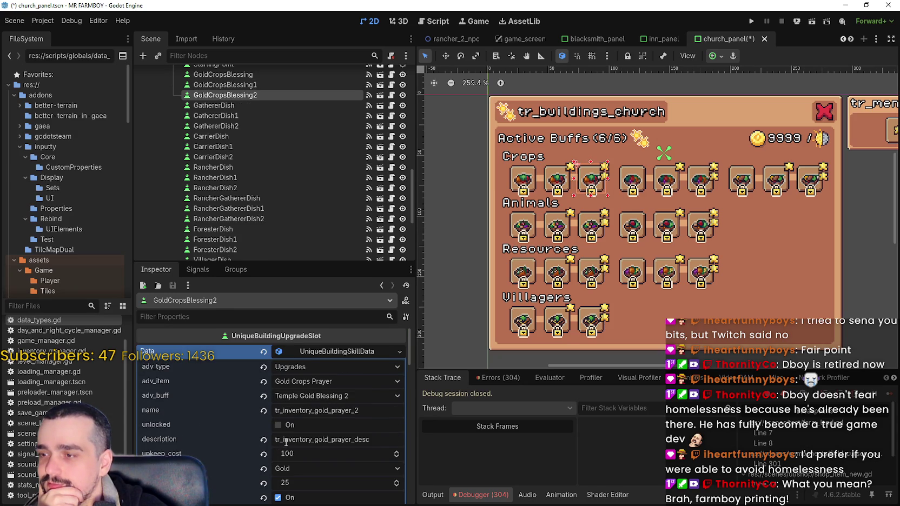
{"action": "left_click", "coordinate": [316, 352]}
{"action": "left_click", "coordinate": [324, 353]}
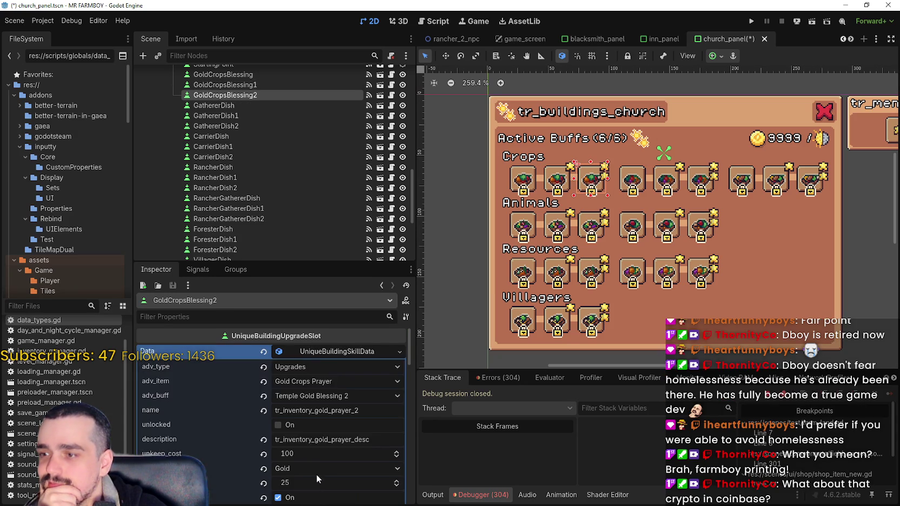
{"action": "scroll", "coordinate": [318, 465], "scroll_direction": "down", "scroll_amount": 1}
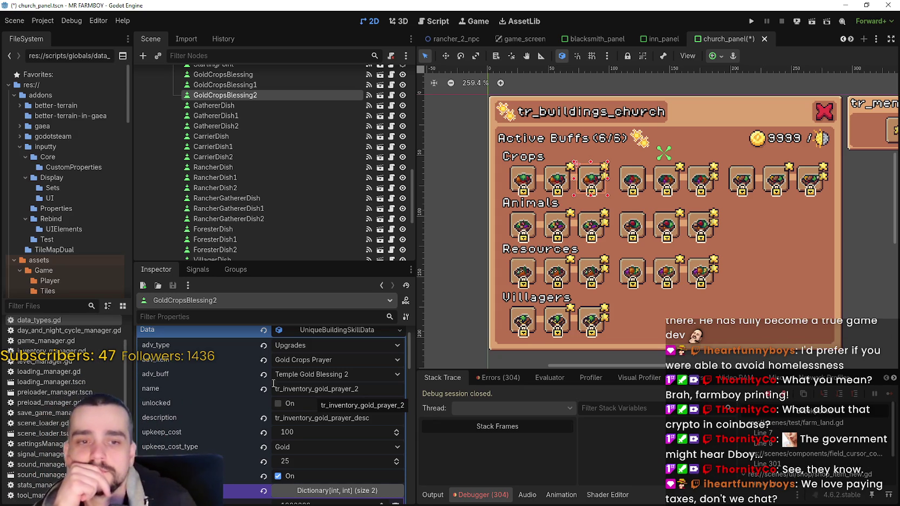
{"action": "scroll", "coordinate": [625, 228], "scroll_direction": "up", "scroll_amount": 2}
{"action": "scroll", "coordinate": [625, 229], "scroll_direction": "down", "scroll_amount": 1}
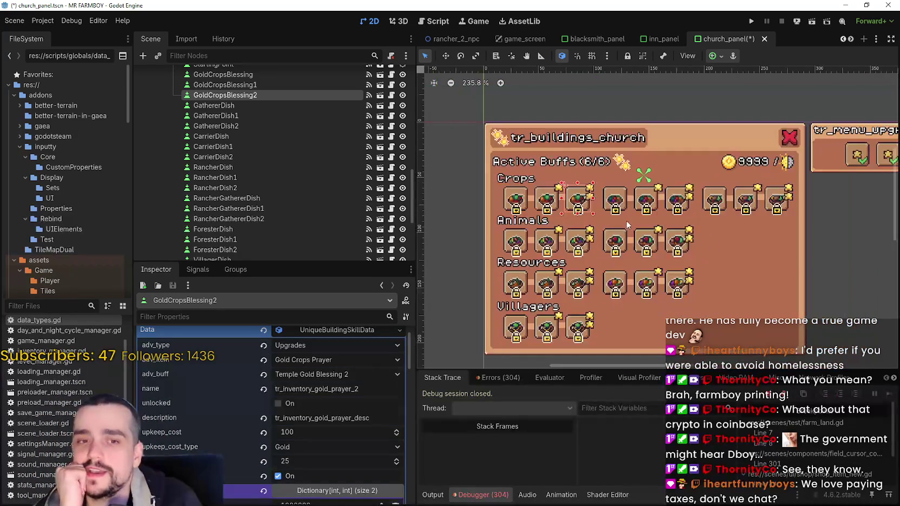
{"action": "scroll", "coordinate": [621, 200], "scroll_direction": "up", "scroll_amount": 1}
{"action": "left_click", "coordinate": [621, 200]}
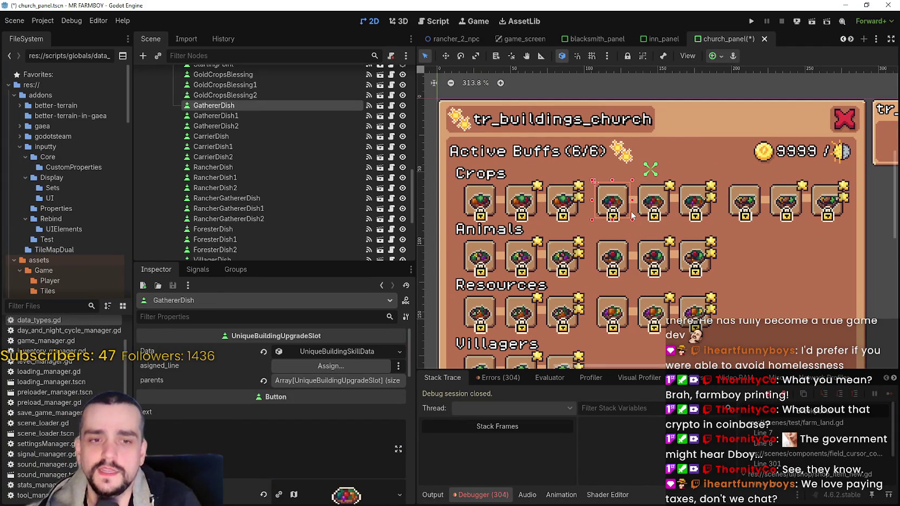
{"action": "left_click", "coordinate": [635, 216]}
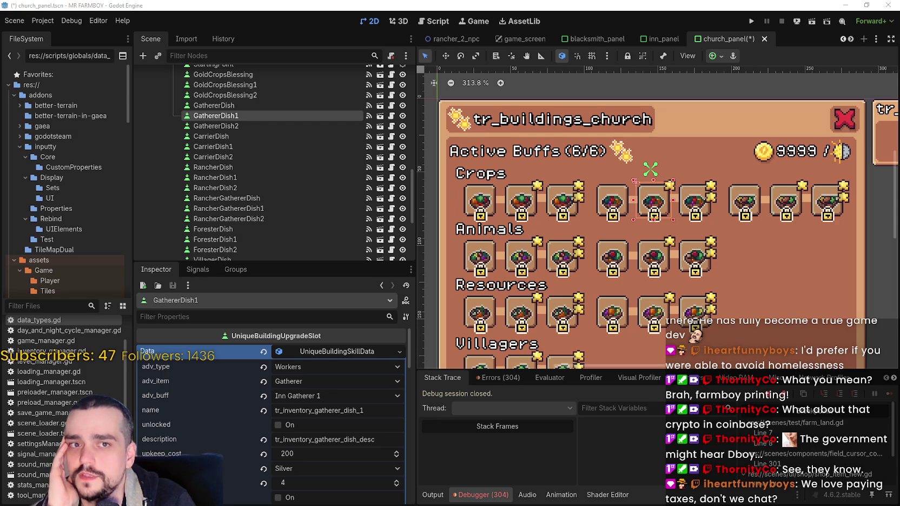
{"action": "left_click", "coordinate": [691, 209]}
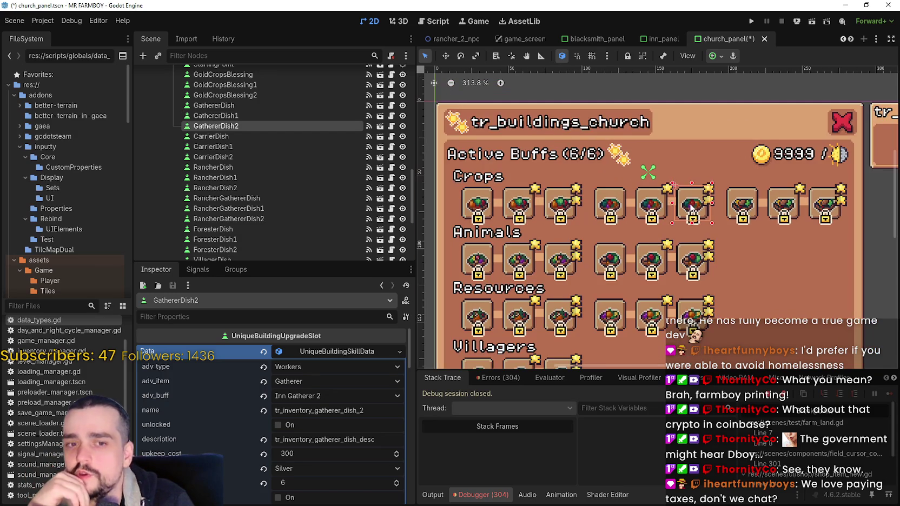
{"action": "left_click", "coordinate": [749, 204]}
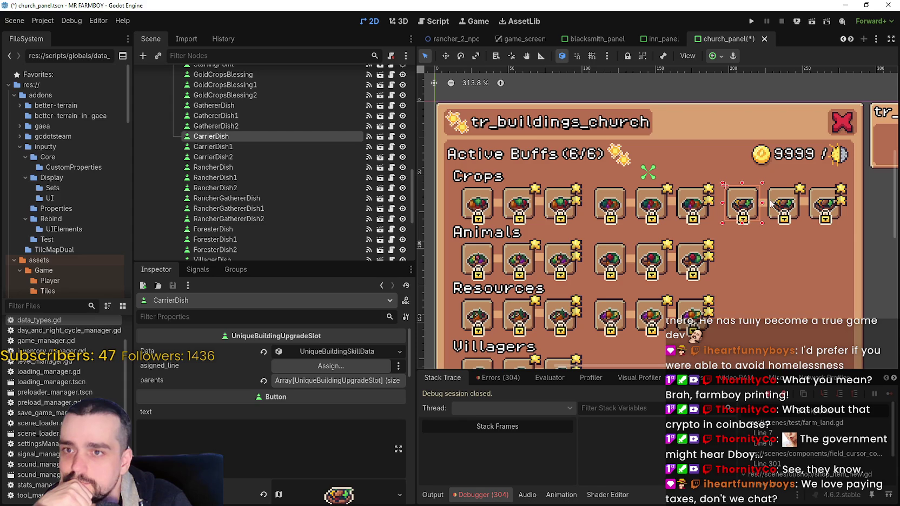
{"action": "left_click", "coordinate": [780, 204]}
{"action": "left_click", "coordinate": [824, 214]}
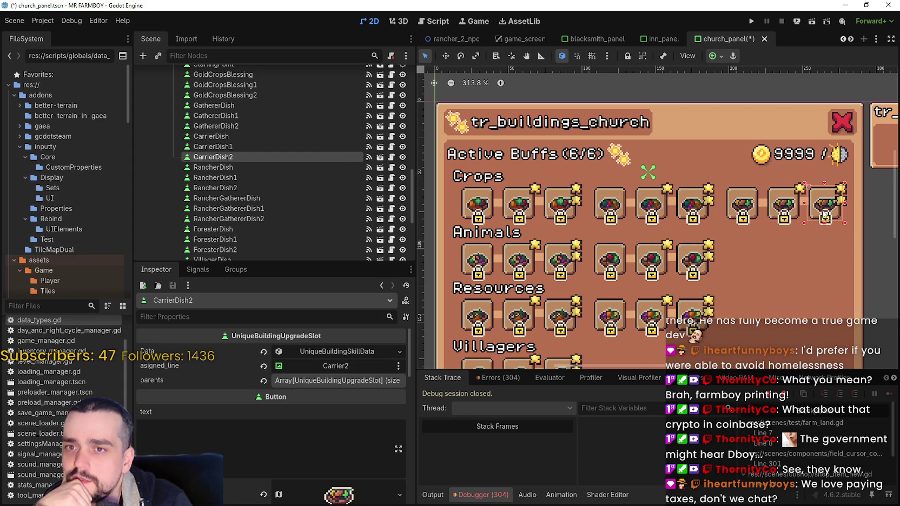
{"action": "scroll", "coordinate": [816, 208], "scroll_direction": "down", "scroll_amount": 1}
{"action": "left_click", "coordinate": [530, 249]}
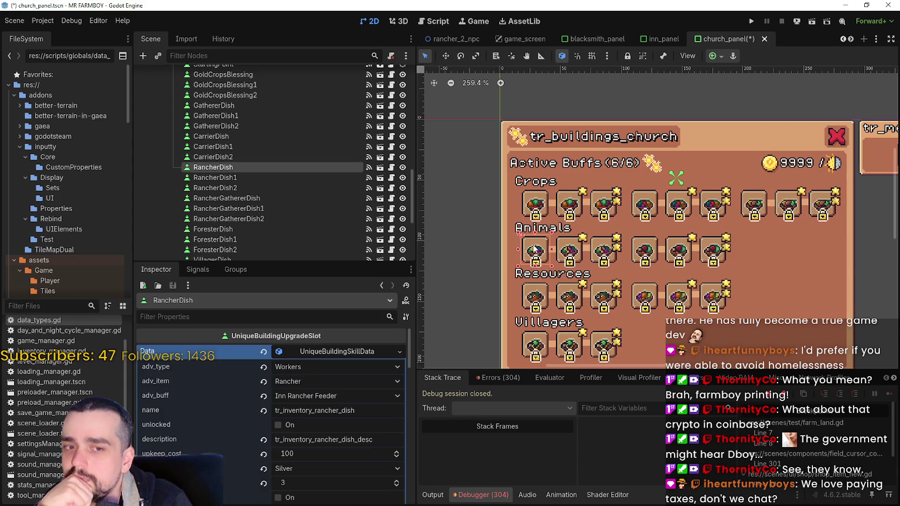
{"action": "left_click", "coordinate": [579, 250]}
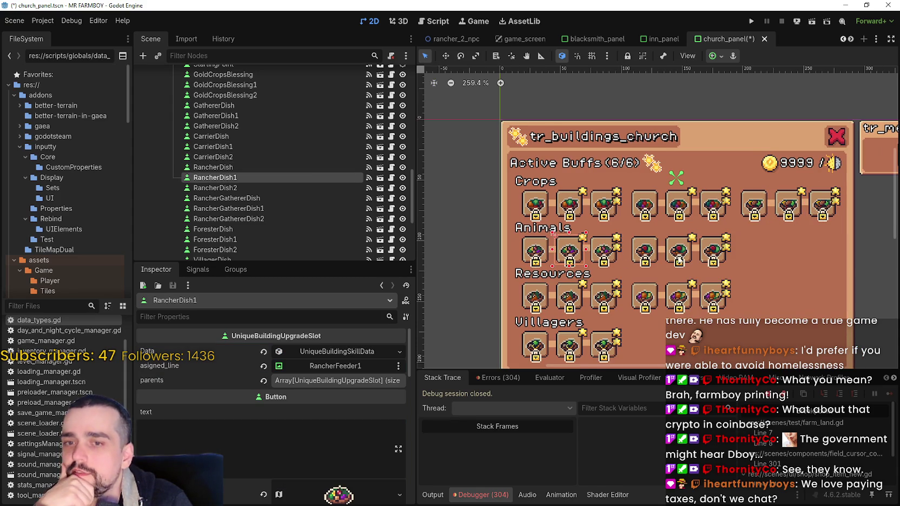
{"action": "left_click", "coordinate": [604, 250]}
{"action": "left_click", "coordinate": [656, 250]}
{"action": "left_click", "coordinate": [679, 250]}
{"action": "left_click", "coordinate": [713, 250]}
{"action": "scroll", "coordinate": [713, 250], "scroll_direction": "up", "scroll_amount": 2}
{"action": "scroll", "coordinate": [709, 260], "scroll_direction": "down", "scroll_amount": 2}
{"action": "scroll", "coordinate": [536, 298], "scroll_direction": "up", "scroll_amount": 1}
{"action": "scroll", "coordinate": [535, 298], "scroll_direction": "up", "scroll_amount": 1}
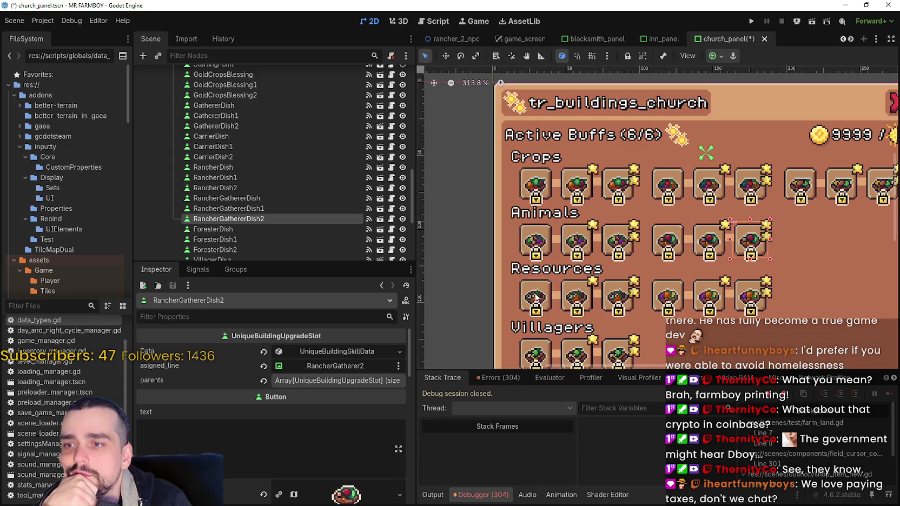
{"action": "left_click", "coordinate": [536, 298]}
{"action": "scroll", "coordinate": [595, 300], "scroll_direction": "up", "scroll_amount": 1}
{"action": "left_click", "coordinate": [631, 299]}
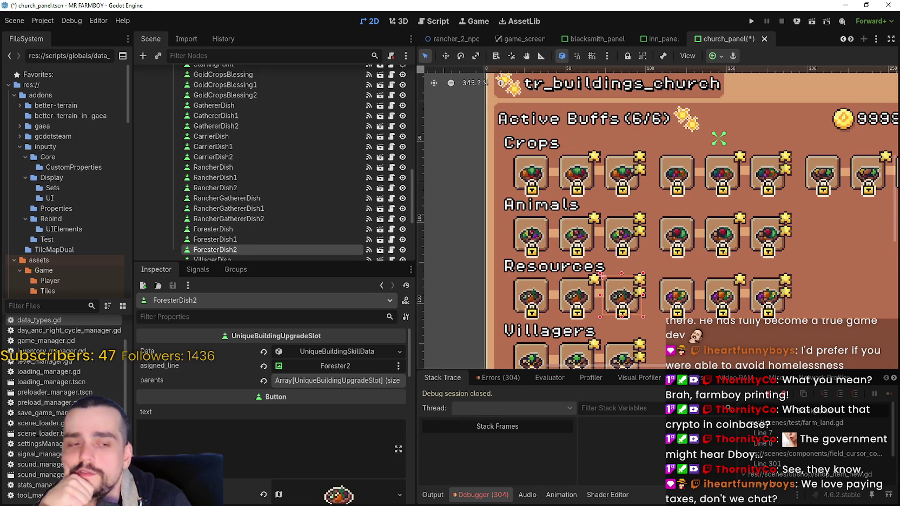
{"action": "left_click", "coordinate": [688, 298]}
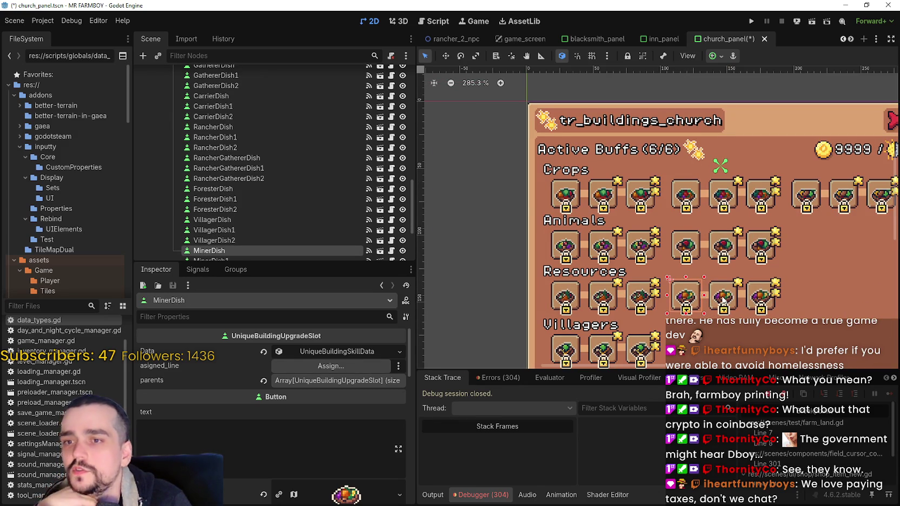
{"action": "left_click", "coordinate": [723, 299]}
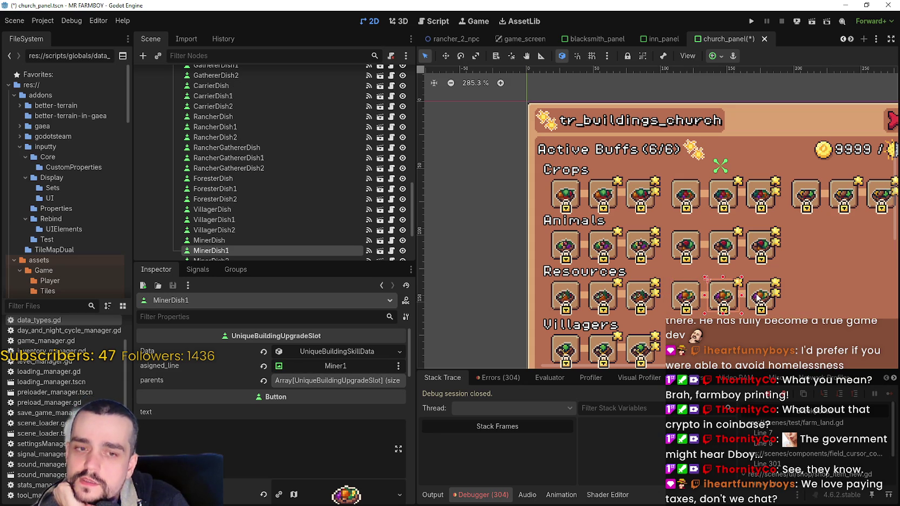
{"action": "left_click", "coordinate": [730, 248]}
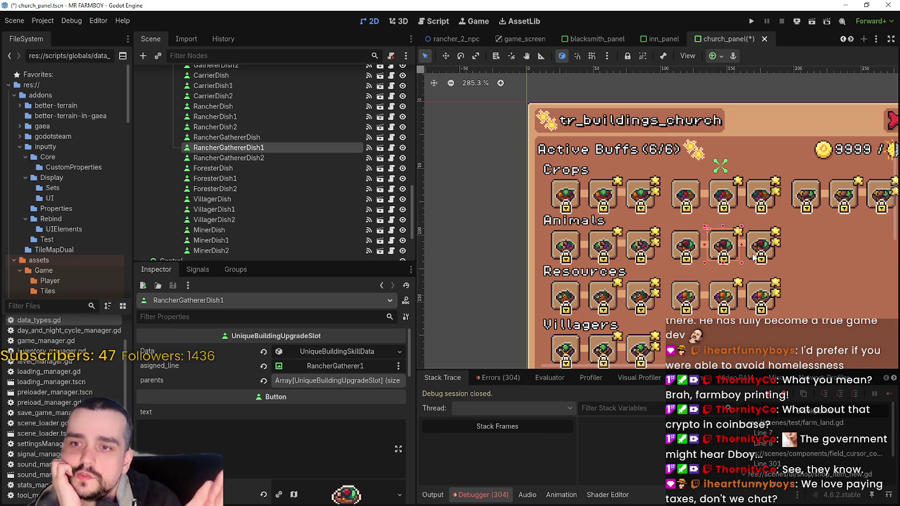
{"action": "left_click", "coordinate": [760, 245]}
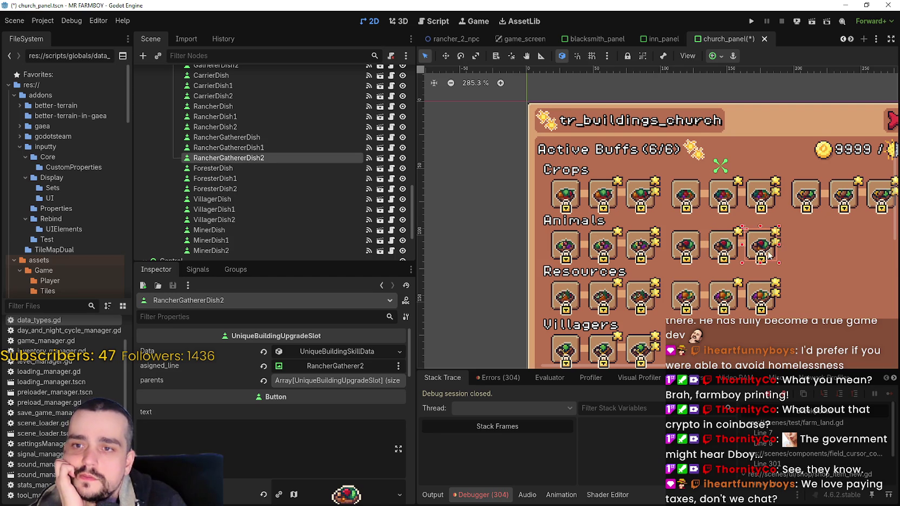
{"action": "scroll", "coordinate": [762, 247], "scroll_direction": "down", "scroll_amount": 2}
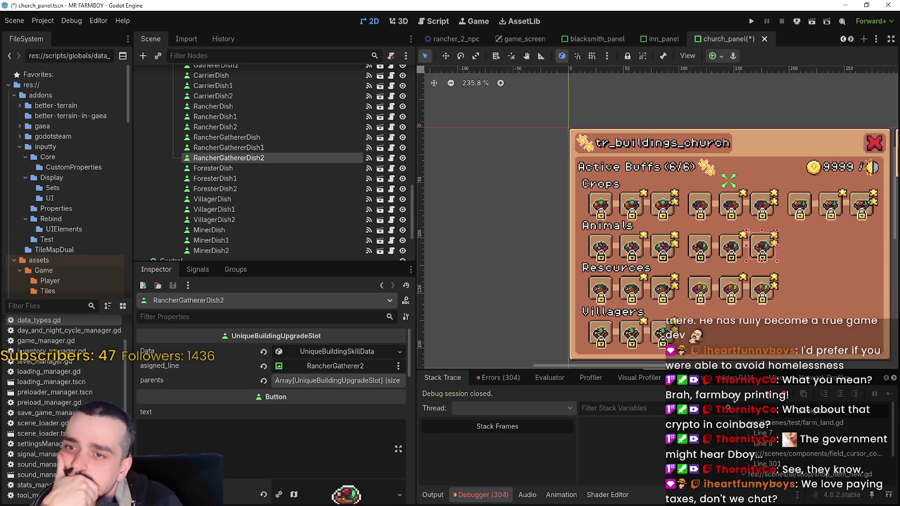
{"action": "scroll", "coordinate": [676, 308], "scroll_direction": "right", "scroll_amount": 2}
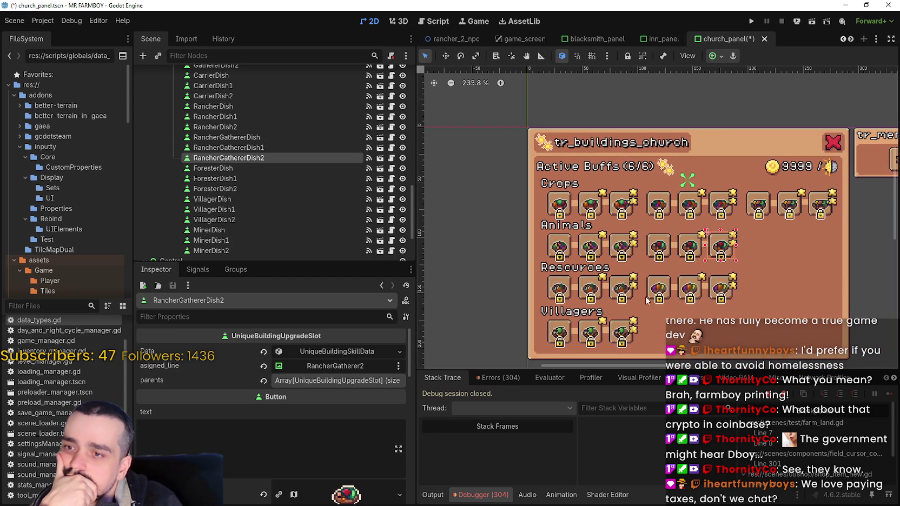
{"action": "left_click", "coordinate": [759, 211]}
{"action": "left_click", "coordinate": [795, 212]}
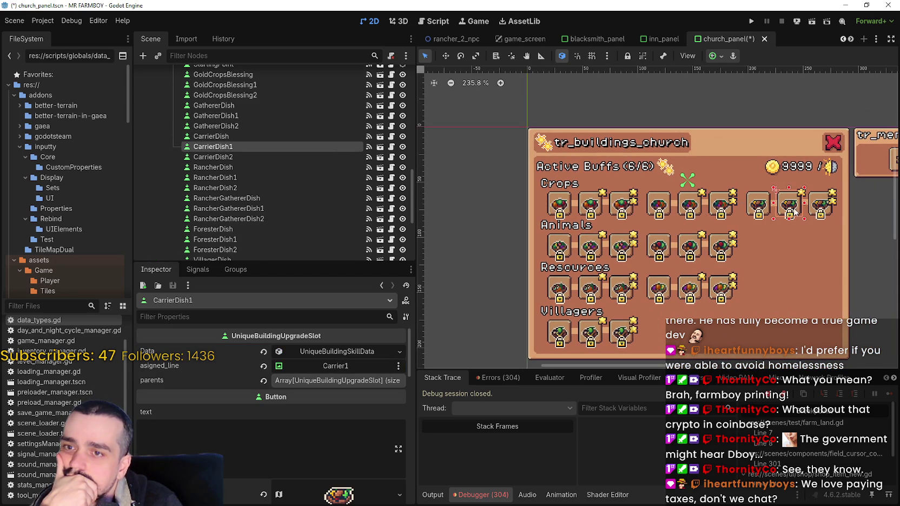
{"action": "left_click", "coordinate": [824, 205]}
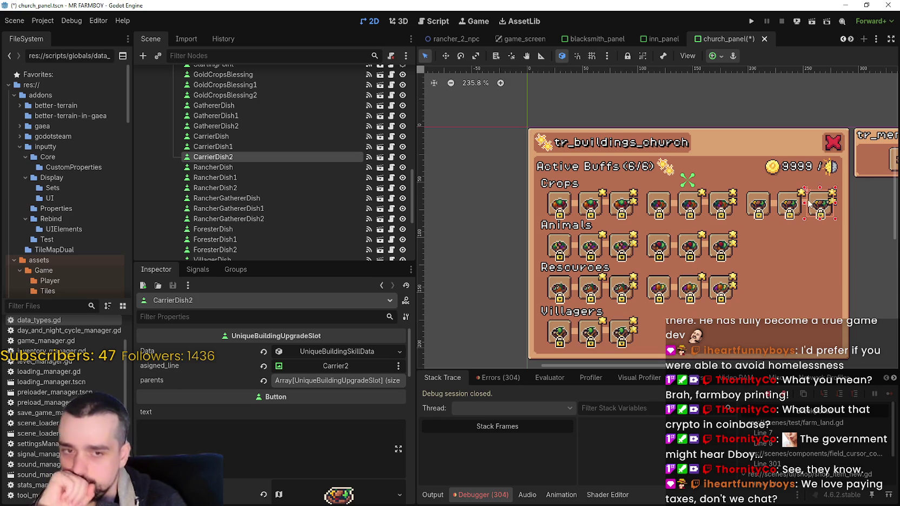
{"action": "scroll", "coordinate": [620, 257], "scroll_direction": "up", "scroll_amount": 1}
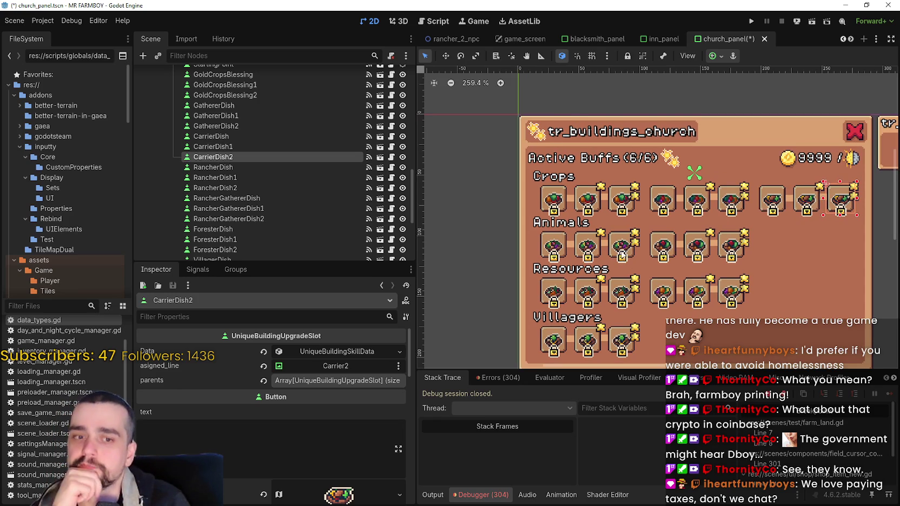
{"action": "left_click", "coordinate": [623, 247]}
{"action": "scroll", "coordinate": [622, 247], "scroll_direction": "up", "scroll_amount": 1}
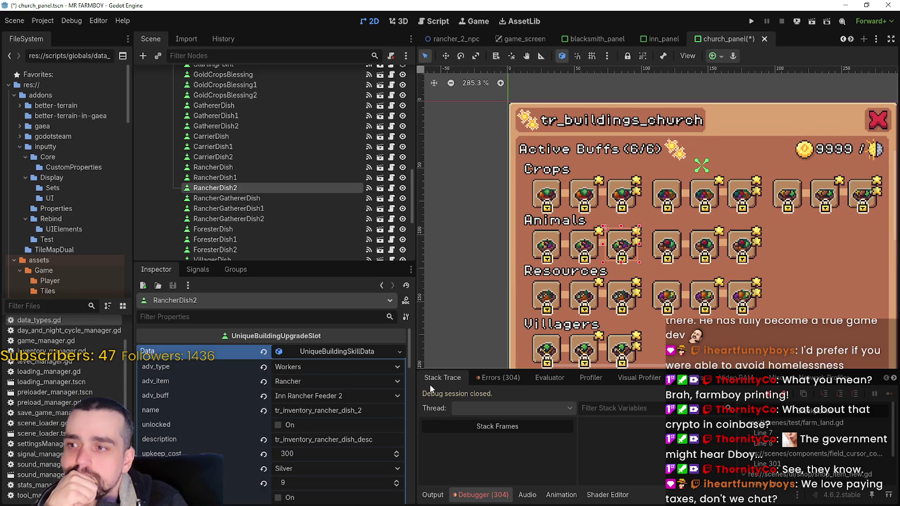
{"action": "left_click", "coordinate": [327, 351]}
{"action": "scroll", "coordinate": [662, 247], "scroll_direction": "down", "scroll_amount": 1}
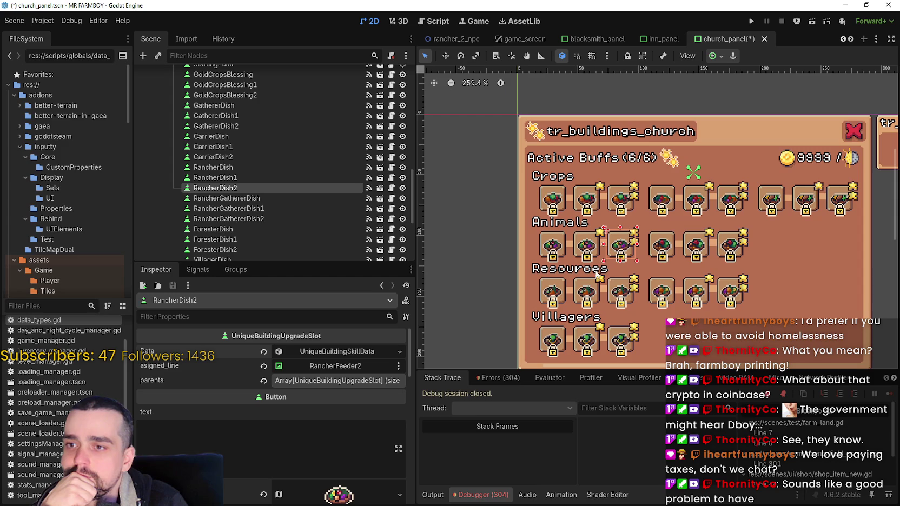
{"action": "left_click", "coordinate": [595, 288]}
{"action": "left_click", "coordinate": [625, 289]}
{"action": "left_click", "coordinate": [666, 283]}
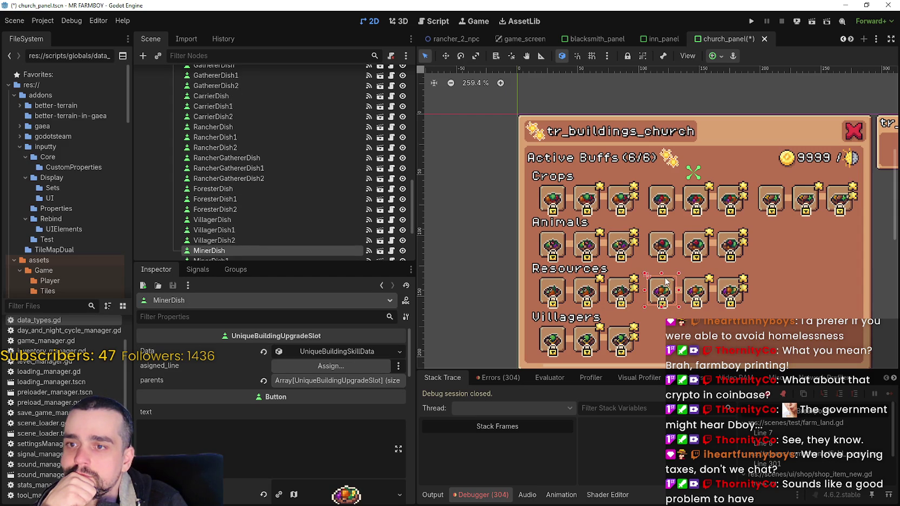
{"action": "left_click", "coordinate": [701, 291]}
{"action": "left_click", "coordinate": [725, 289]}
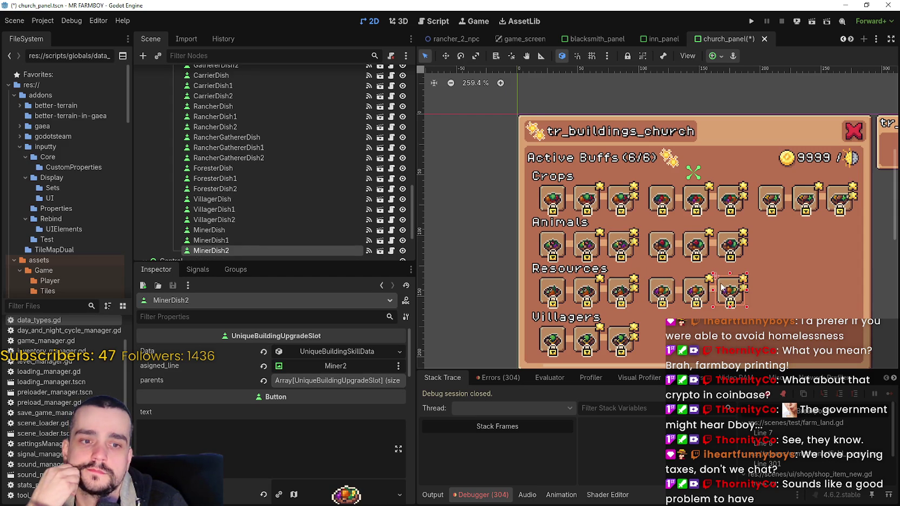
{"action": "left_click", "coordinate": [693, 250]}
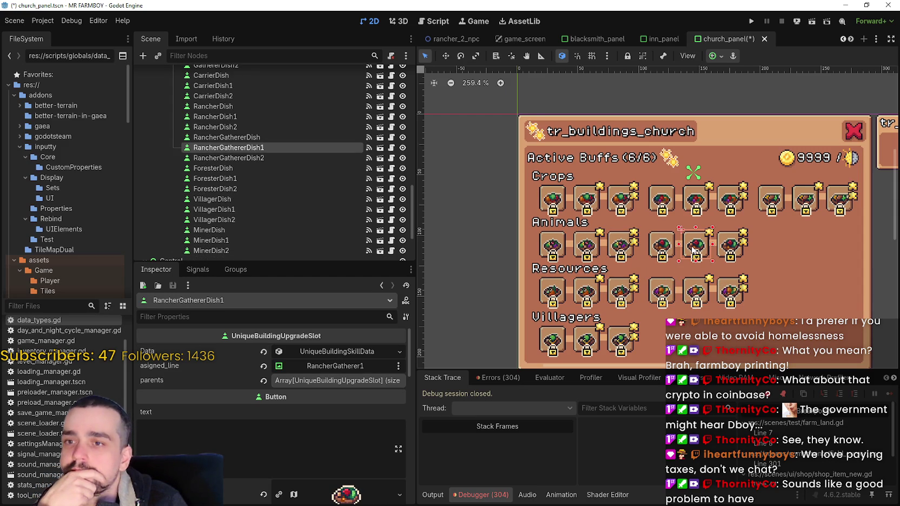
{"action": "left_click", "coordinate": [654, 246]}
{"action": "left_click", "coordinate": [617, 244]}
{"action": "left_click", "coordinate": [590, 245]}
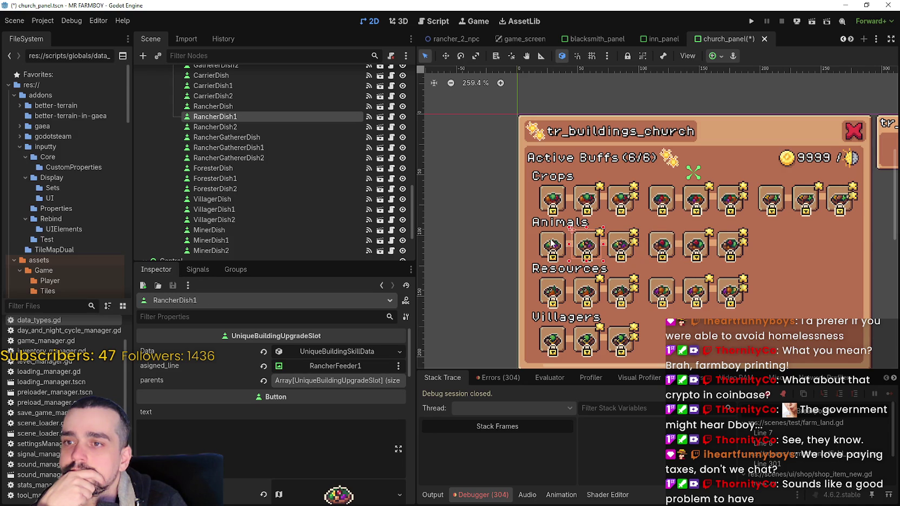
{"action": "left_click", "coordinate": [553, 244]}
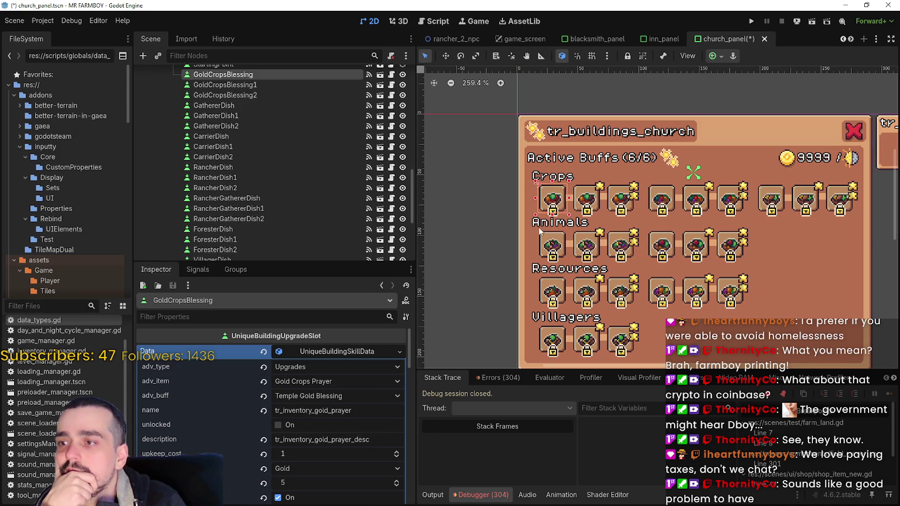
{"action": "left_click", "coordinate": [349, 353]}
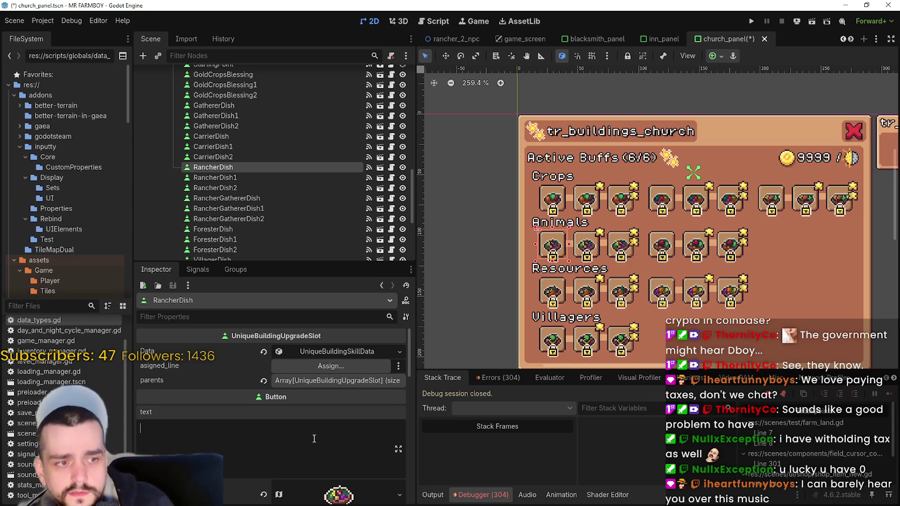
{"action": "mouse_move", "coordinate": [325, 400]}
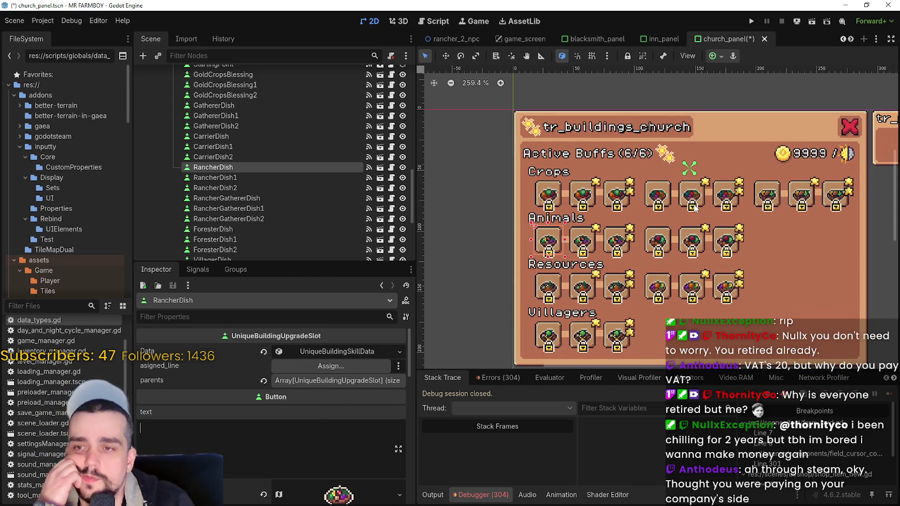
{"action": "scroll", "coordinate": [697, 208], "scroll_direction": "up", "scroll_amount": 1}
{"action": "scroll", "coordinate": [660, 214], "scroll_direction": "down", "scroll_amount": 1}
{"action": "scroll", "coordinate": [660, 200], "scroll_direction": "up", "scroll_amount": 2}
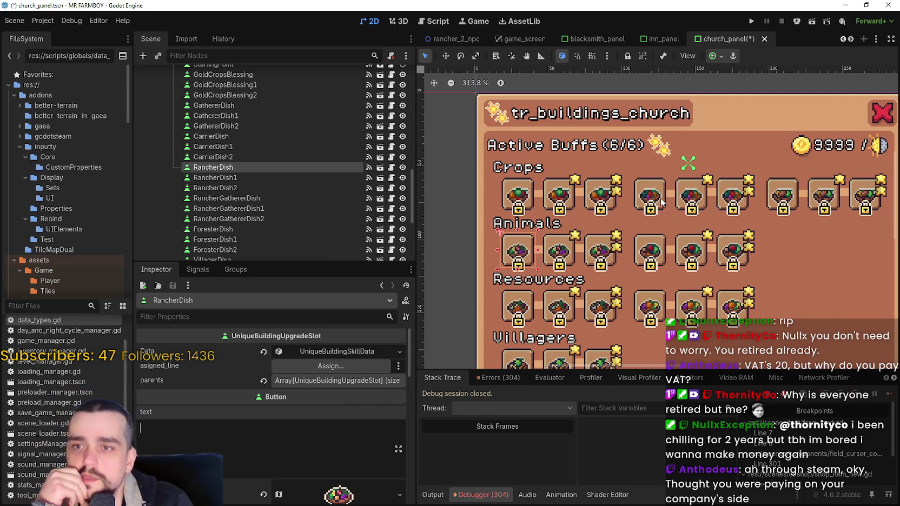
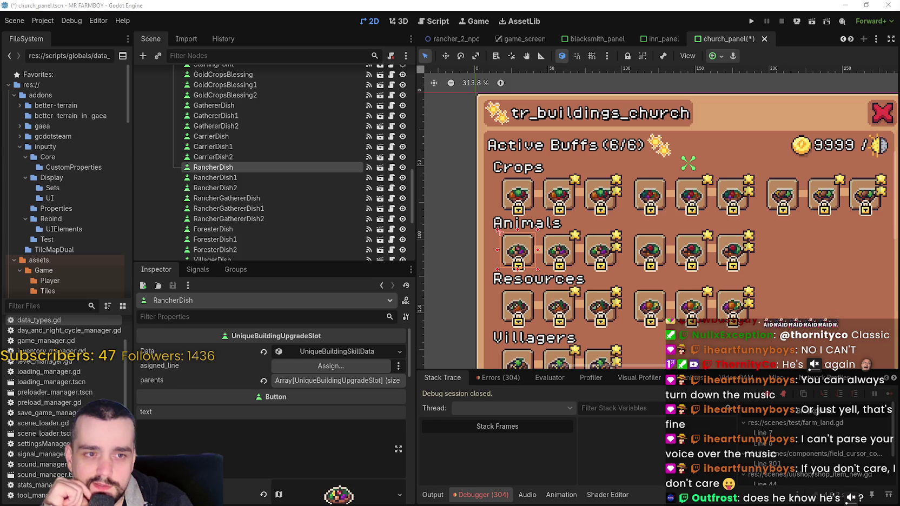
Step: Drag the OBS audio mixer over the top of the Godot church panel canvas
{"action": "mouse_move", "coordinate": [899, 206]}
{"action": "left_mouse_down"}
{"action": "mouse_move", "coordinate": [760, 201]}
{"action": "mouse_move", "coordinate": [634, 85]}
{"action": "mouse_move", "coordinate": [617, 92]}
{"action": "left_mouse_up"}
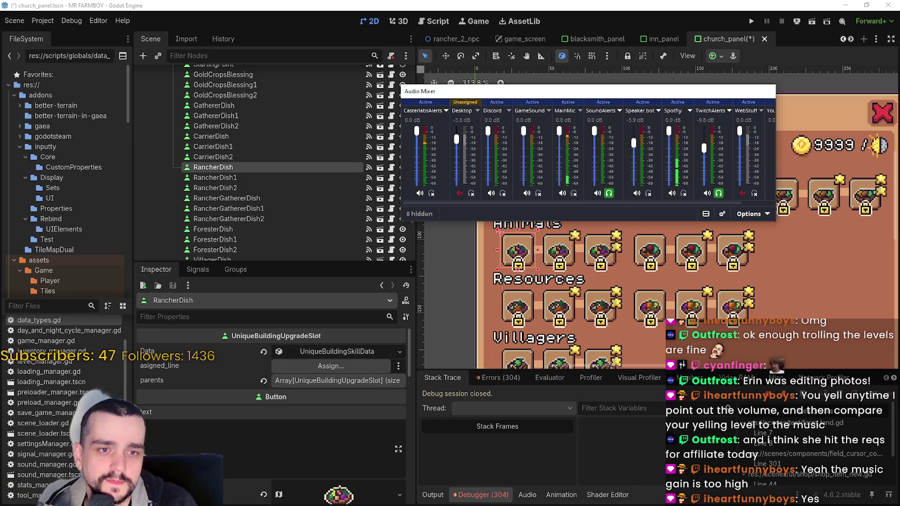
Step: Open the Spotify source's filters and step the Limiter threshold down to -38.00 dB
{"action": "left_click_drag", "start_coordinate": [513, 70], "coordinate": [219, 42]}
{"action": "left_click_drag", "start_coordinate": [595, 91], "coordinate": [696, 19]}
{"action": "left_click", "coordinate": [460, 69]}
{"action": "left_click", "coordinate": [460, 69]}
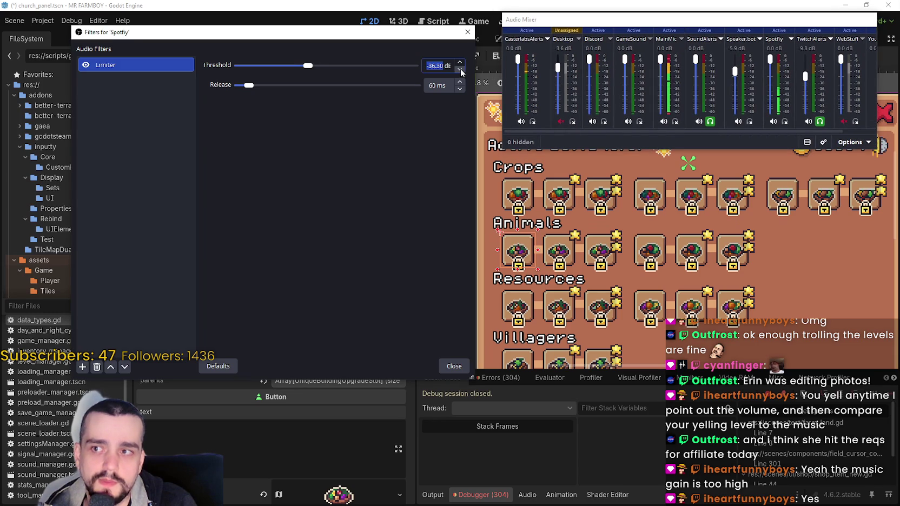
{"action": "left_click", "coordinate": [461, 70]}
{"action": "left_click", "coordinate": [460, 70]}
{"action": "left_click", "coordinate": [460, 70]}
{"action": "left_click", "coordinate": [461, 70]}
{"action": "left_click", "coordinate": [460, 69]}
{"action": "left_click", "coordinate": [460, 69]}
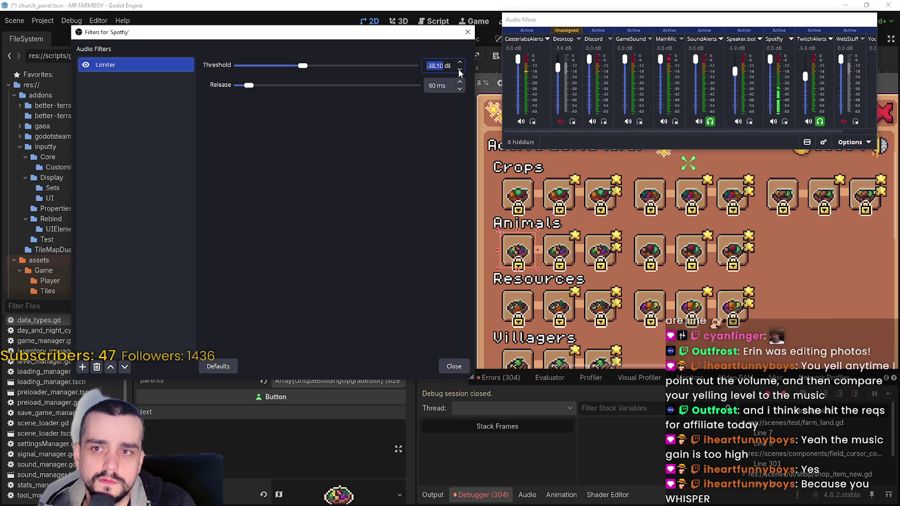
{"action": "left_click", "coordinate": [460, 62]}
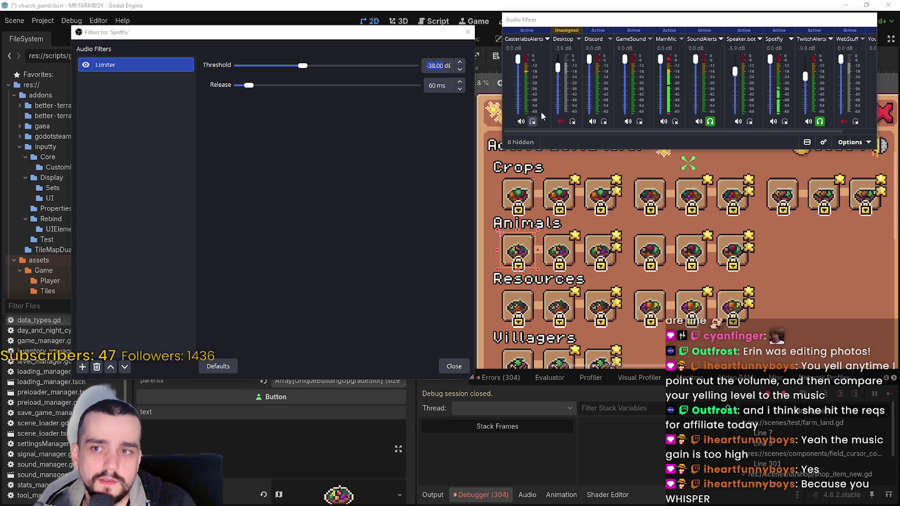
{"action": "left_click", "coordinate": [441, 65]}
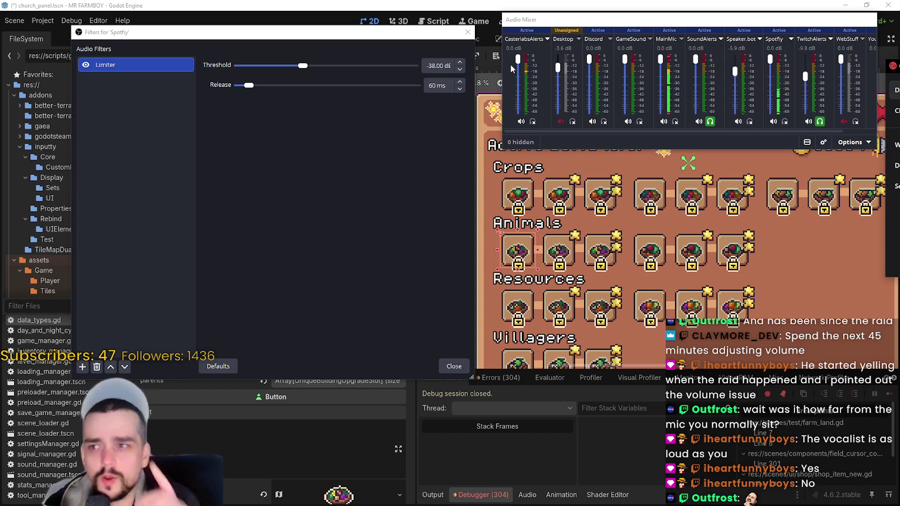
Step: Step the Spotify Limiter threshold down to -40.00 dB
{"action": "left_click", "coordinate": [459, 69]}
{"action": "left_click", "coordinate": [460, 70]}
{"action": "left_click", "coordinate": [459, 70]}
{"action": "left_click", "coordinate": [458, 70]}
{"action": "left_click", "coordinate": [459, 70]}
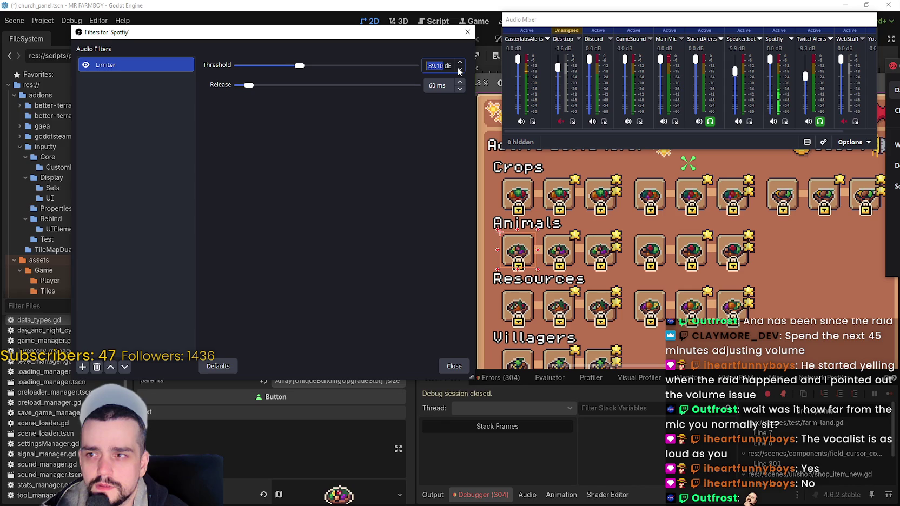
{"action": "left_click", "coordinate": [458, 71]}
{"action": "left_click", "coordinate": [459, 70]}
{"action": "left_click", "coordinate": [459, 71]}
{"action": "key", "text": "alt+Tab"}
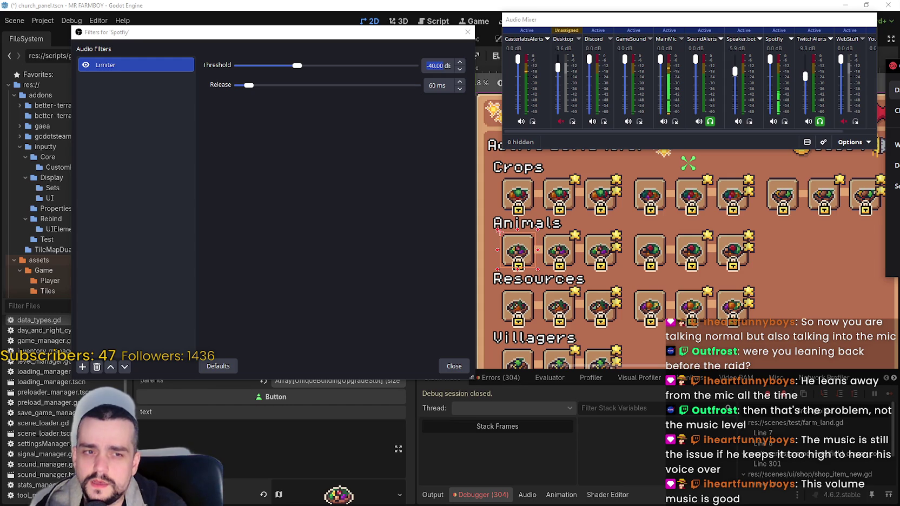
Step: Lower the threshold further to -42.00 dB and close the Spotify filter settings
{"action": "left_click", "coordinate": [460, 62]}
{"action": "left_click", "coordinate": [460, 70]}
{"action": "left_click", "coordinate": [460, 71]}
{"action": "left_click", "coordinate": [460, 70]}
{"action": "left_click", "coordinate": [461, 70]}
{"action": "left_click", "coordinate": [461, 70]}
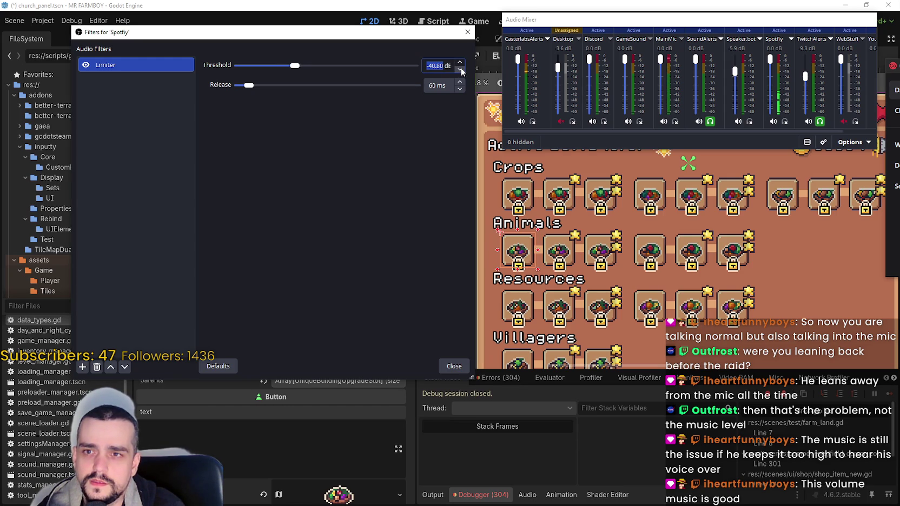
{"action": "left_click", "coordinate": [460, 70]}
{"action": "left_click", "coordinate": [460, 70]}
{"action": "left_click", "coordinate": [461, 70]}
{"action": "left_click", "coordinate": [460, 70]}
{"action": "left_click", "coordinate": [461, 70]}
{"action": "left_click", "coordinate": [461, 70]}
{"action": "left_click", "coordinate": [460, 71]}
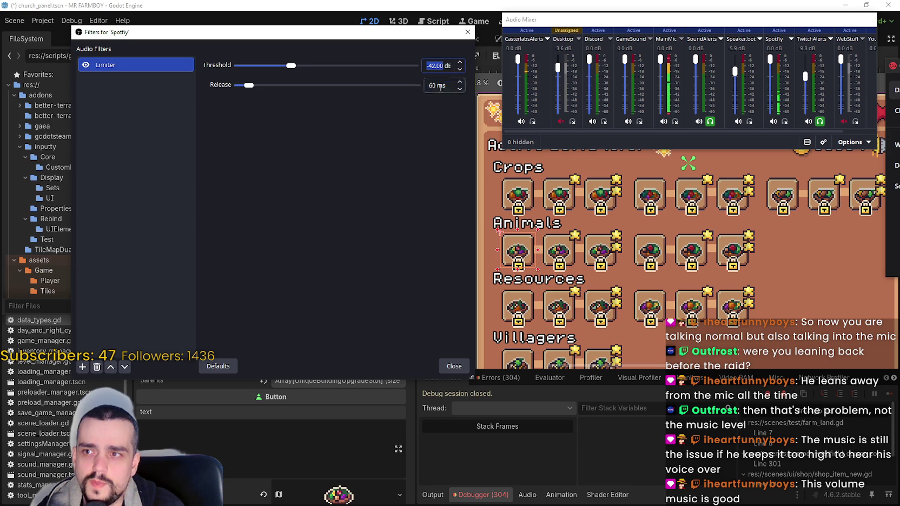
{"action": "left_click", "coordinate": [358, 211]}
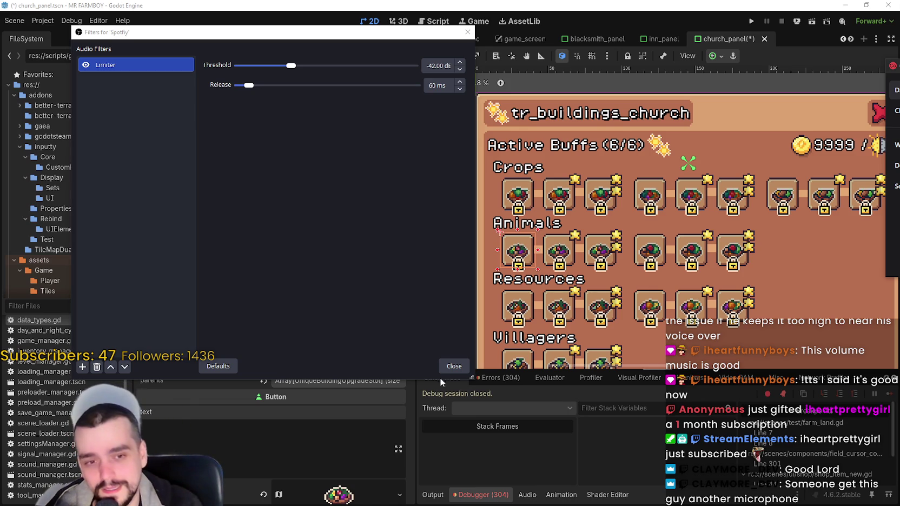
{"action": "left_click", "coordinate": [453, 367]}
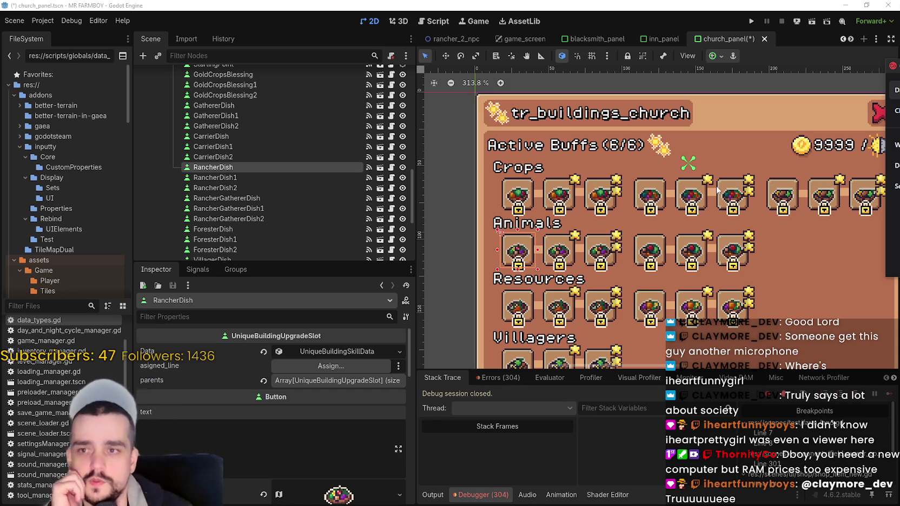
Step: Pan the 2D canvas over the church panel scene
{"action": "left_click_drag", "start_coordinate": [641, 204], "coordinate": [622, 194]}
Step: Zoom the canvas, select RancherDish1 then RancherDish2, and confirm its RancherFeeder2 data
{"action": "scroll", "coordinate": [622, 195], "scroll_direction": "up", "scroll_amount": 2}
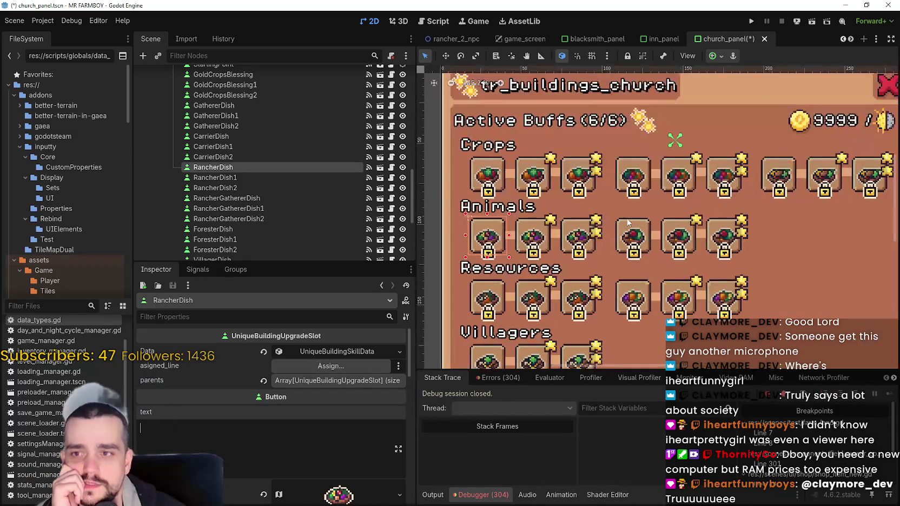
{"action": "scroll", "coordinate": [637, 223], "scroll_direction": "down", "scroll_amount": 1}
{"action": "scroll", "coordinate": [635, 220], "scroll_direction": "down", "scroll_amount": 1}
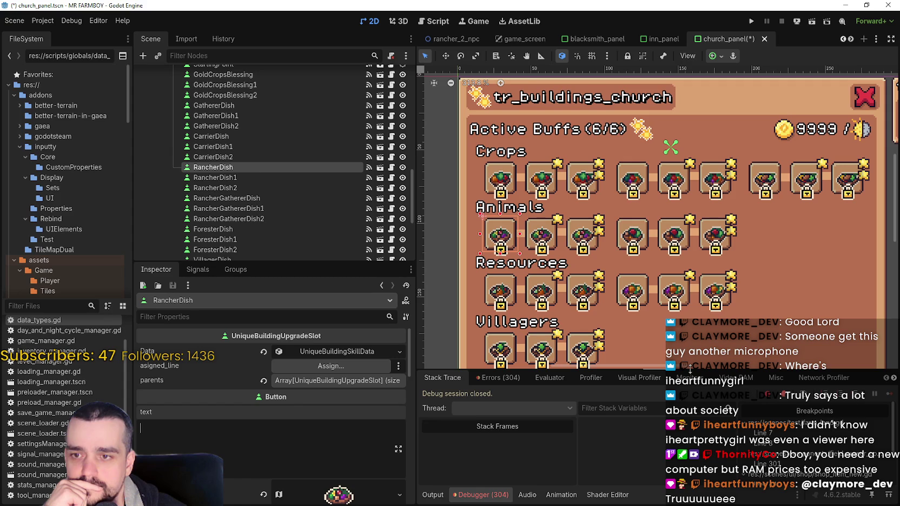
{"action": "scroll", "coordinate": [617, 252], "scroll_direction": "down", "scroll_amount": 1}
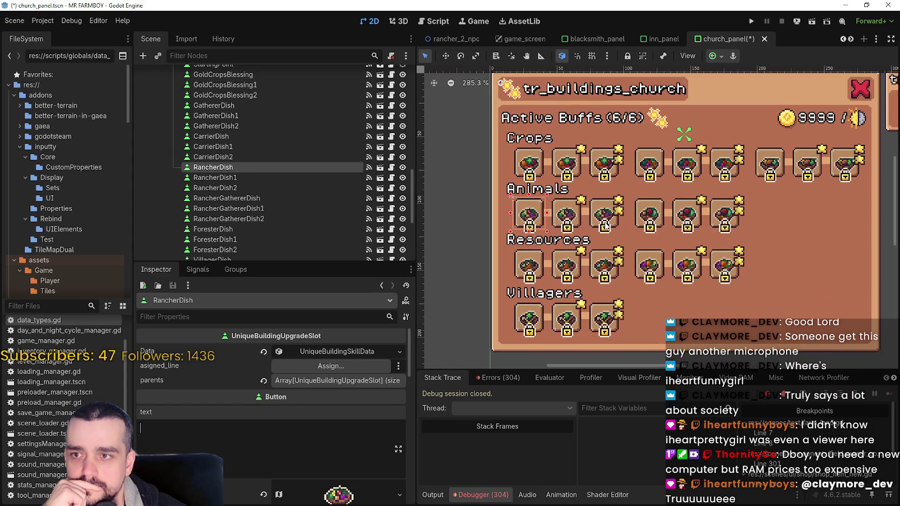
{"action": "left_click", "coordinate": [569, 219]}
{"action": "left_click", "coordinate": [609, 222]}
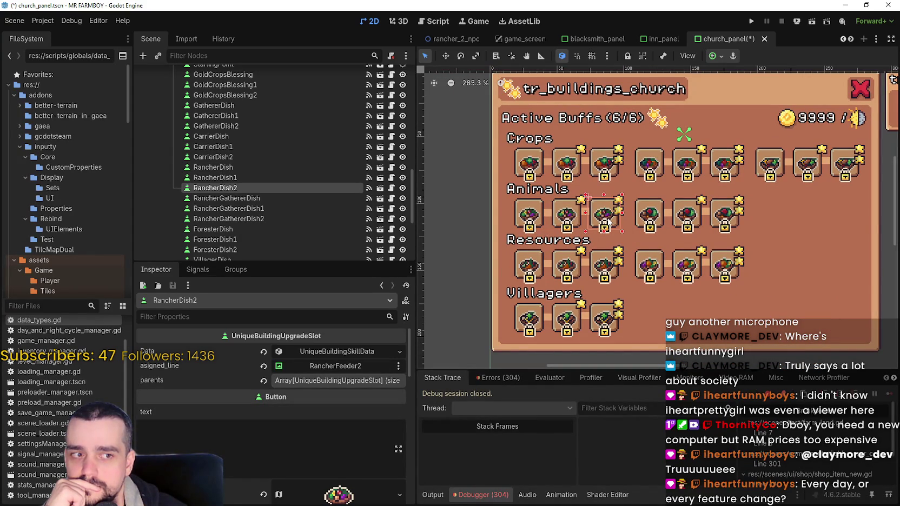
{"action": "scroll", "coordinate": [609, 222], "scroll_direction": "down", "scroll_amount": 2}
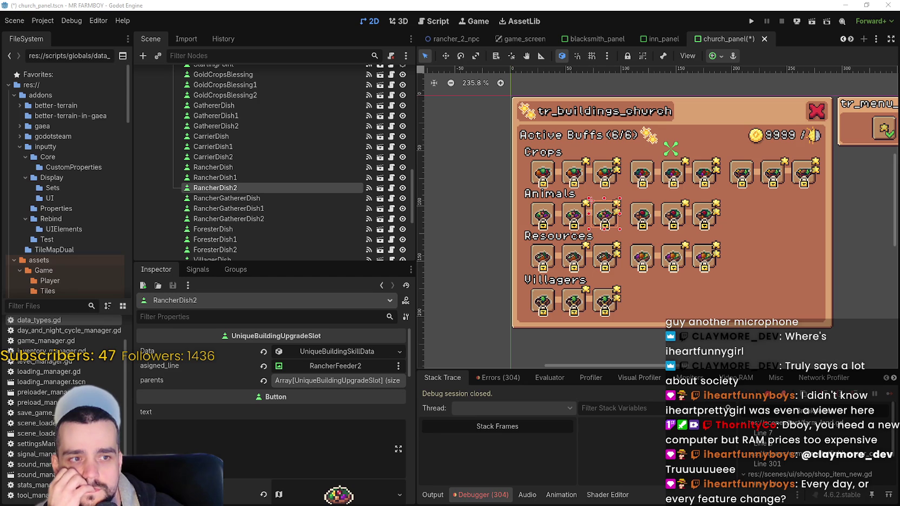
{"action": "key", "text": "alt+Tab"}
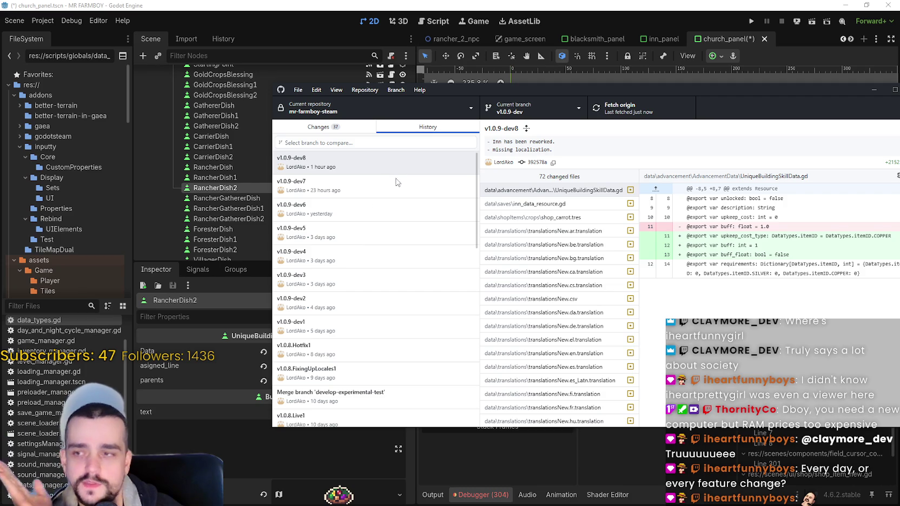
{"action": "key", "text": "alt+Tab"}
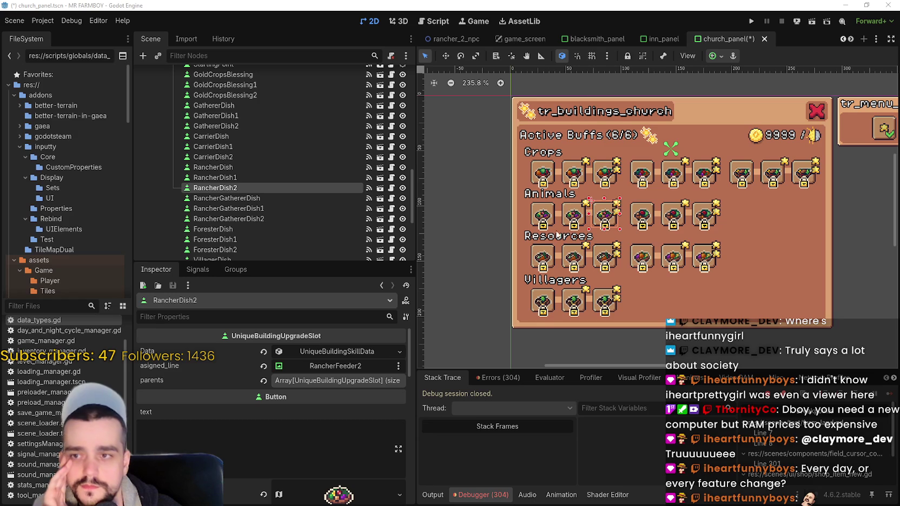
{"action": "scroll", "coordinate": [589, 274], "scroll_direction": "up", "scroll_amount": 2}
{"action": "scroll", "coordinate": [589, 274], "scroll_direction": "down", "scroll_amount": 2}
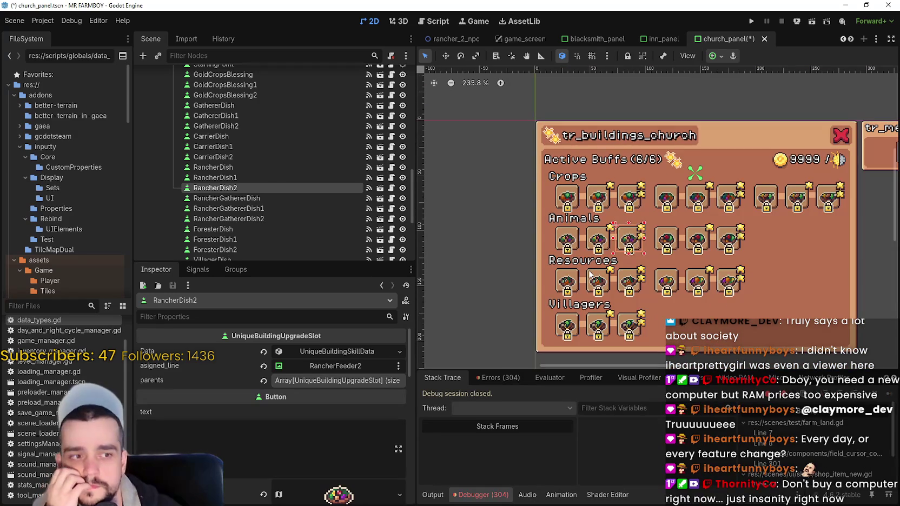
{"action": "scroll", "coordinate": [590, 274], "scroll_direction": "up", "scroll_amount": 2}
{"action": "scroll", "coordinate": [590, 274], "scroll_direction": "down", "scroll_amount": 2}
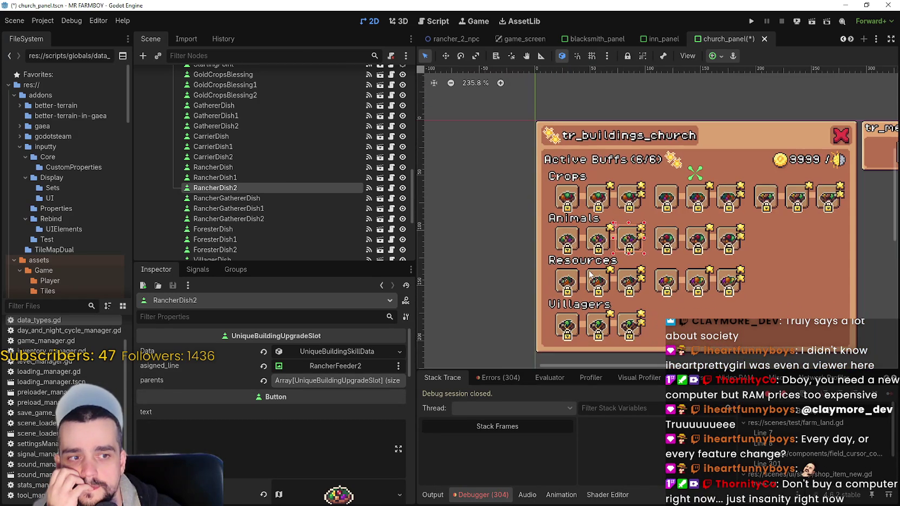
{"action": "scroll", "coordinate": [590, 272], "scroll_direction": "up", "scroll_amount": 2}
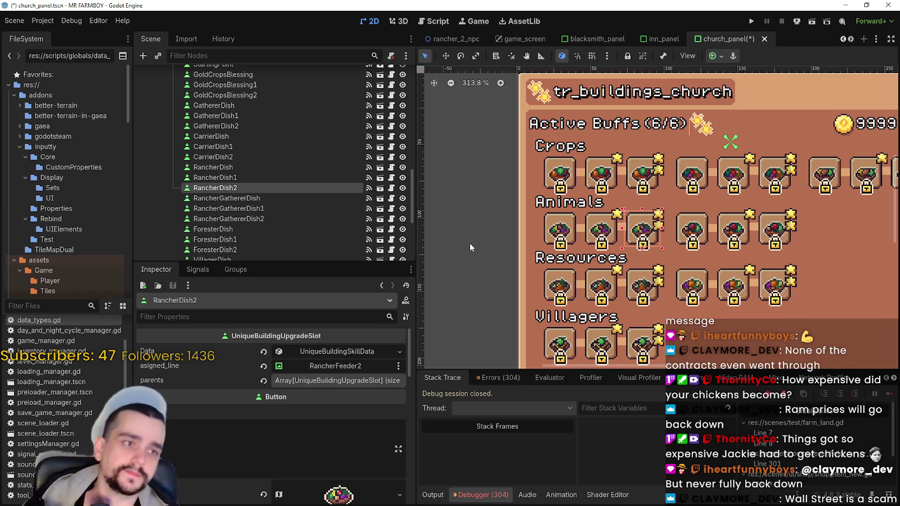
{"action": "left_click_drag", "start_coordinate": [599, 244], "coordinate": [587, 219]}
{"action": "scroll", "coordinate": [587, 219], "scroll_direction": "down", "scroll_amount": 1}
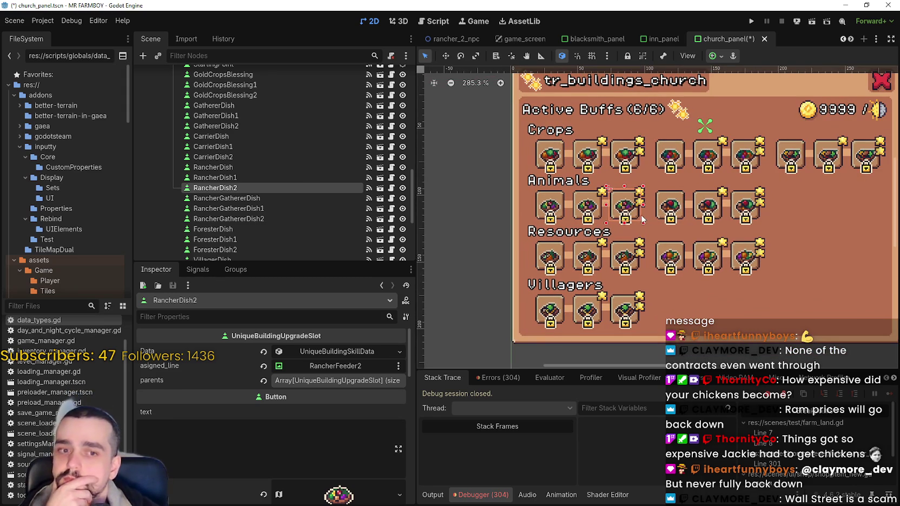
{"action": "scroll", "coordinate": [565, 222], "scroll_direction": "up", "scroll_amount": 1}
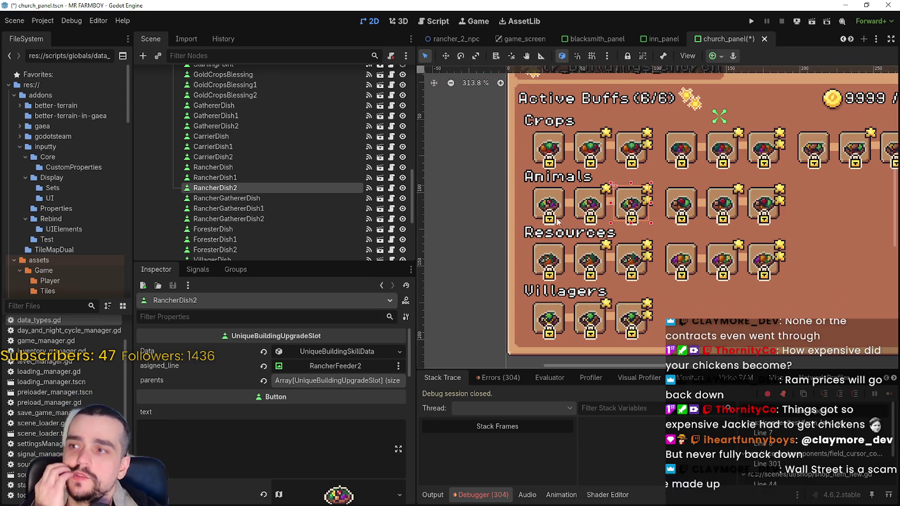
{"action": "left_click", "coordinate": [310, 178]}
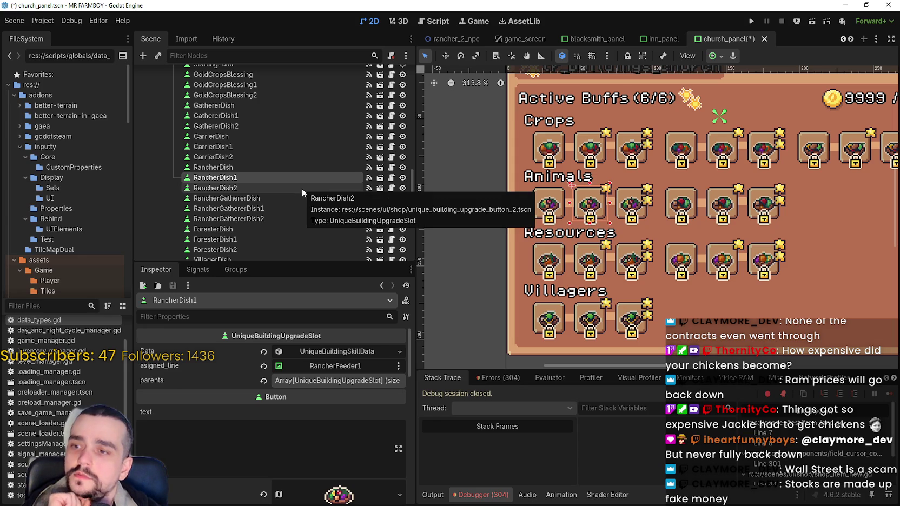
{"action": "left_click", "coordinate": [495, 378]}
{"action": "scroll", "coordinate": [887, 475], "scroll_direction": "down", "scroll_amount": 10}
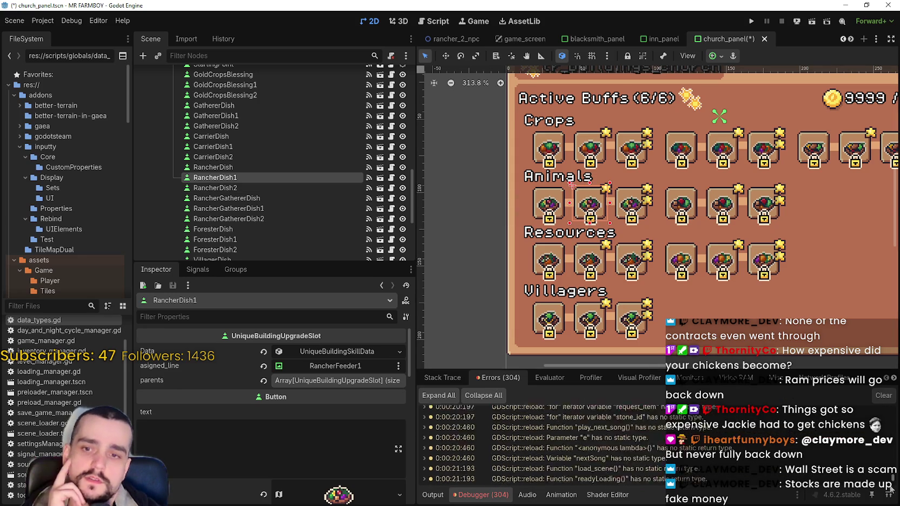
{"action": "scroll", "coordinate": [888, 475], "scroll_direction": "up", "scroll_amount": 10}
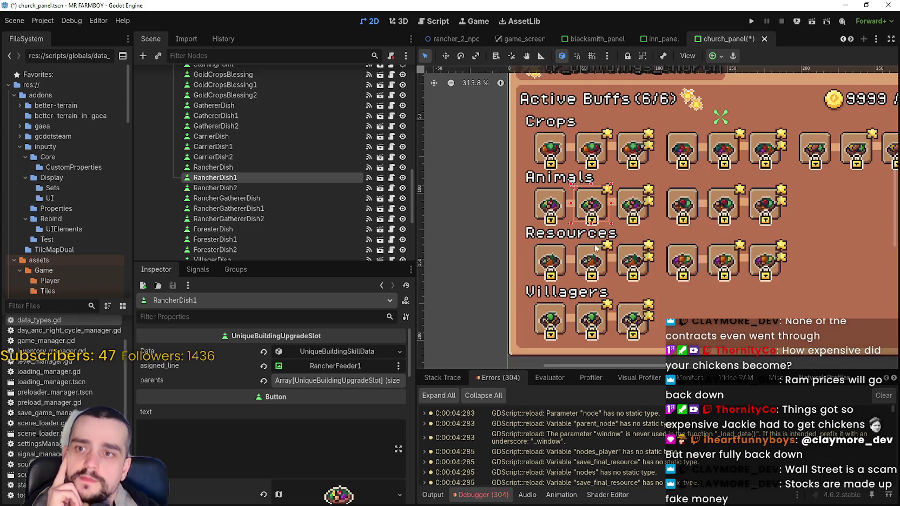
{"action": "scroll", "coordinate": [507, 226], "scroll_direction": "up", "scroll_amount": 2}
{"action": "left_click", "coordinate": [270, 166]}
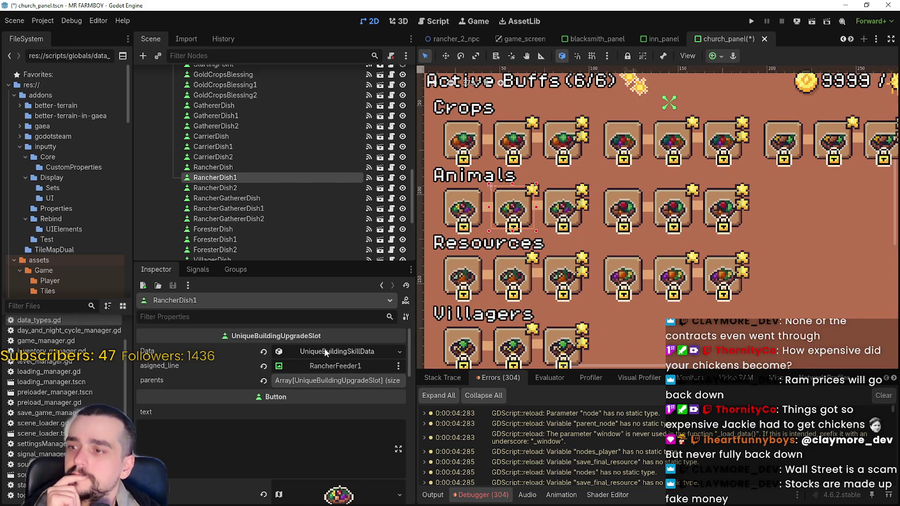
{"action": "left_click", "coordinate": [256, 188]}
{"action": "left_click", "coordinate": [258, 198]}
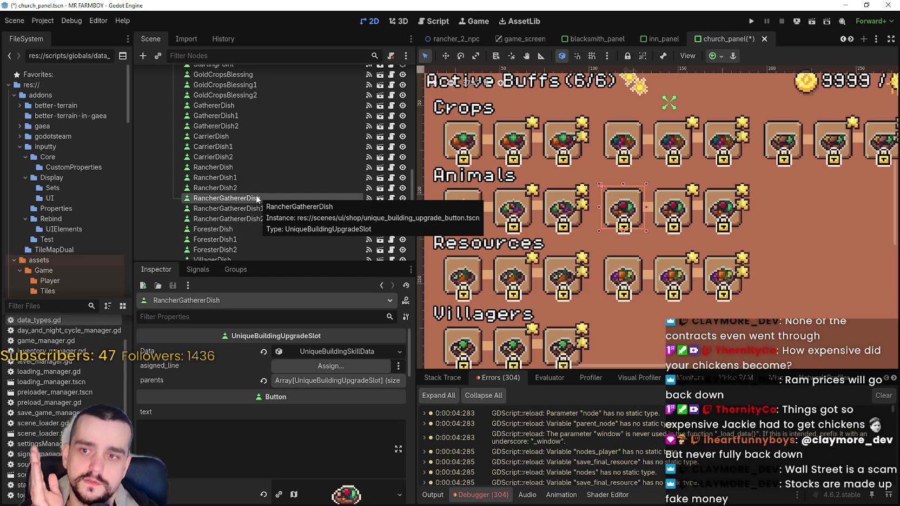
{"action": "scroll", "coordinate": [682, 295], "scroll_direction": "up", "scroll_amount": 2}
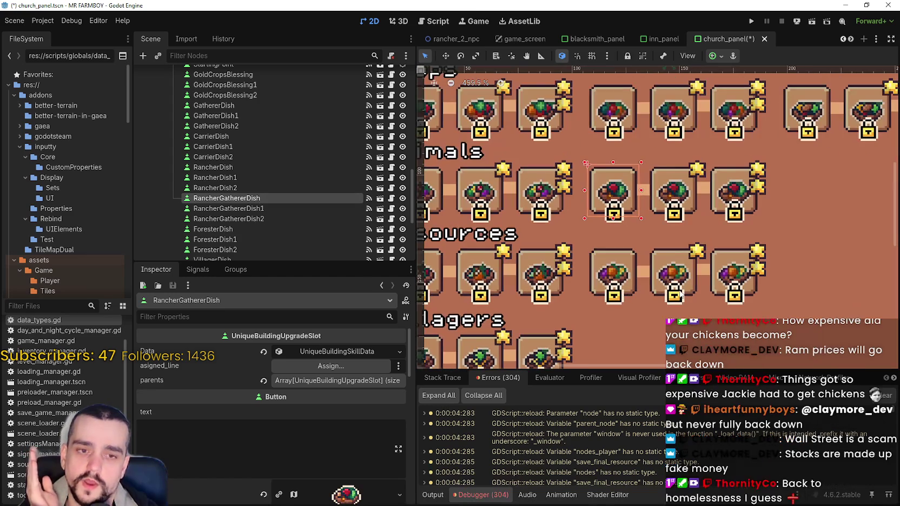
{"action": "scroll", "coordinate": [680, 295], "scroll_direction": "down", "scroll_amount": 1}
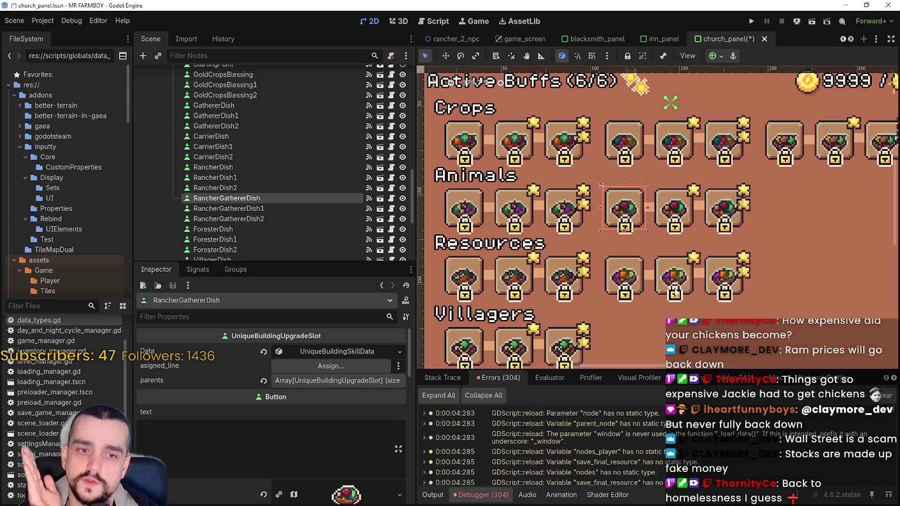
{"action": "scroll", "coordinate": [675, 292], "scroll_direction": "down", "scroll_amount": 2}
{"action": "scroll", "coordinate": [676, 292], "scroll_direction": "up", "scroll_amount": 1}
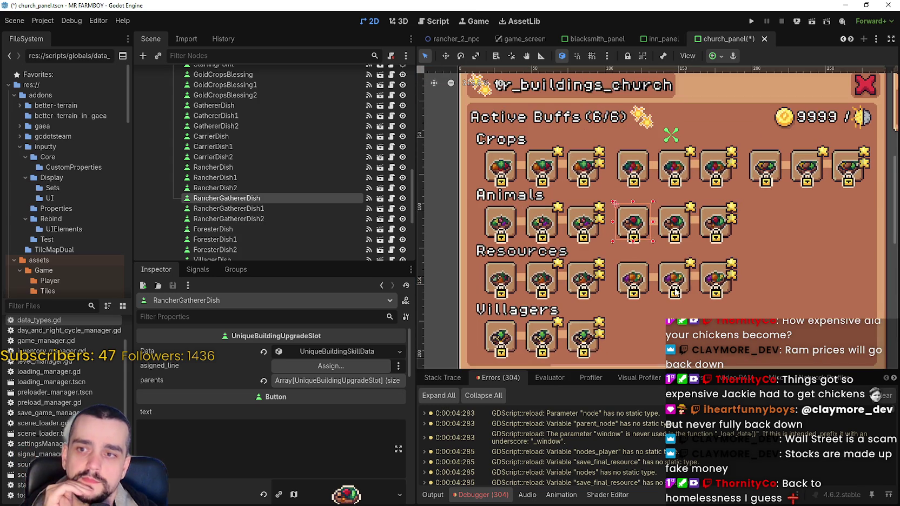
{"action": "left_click", "coordinate": [687, 226]}
{"action": "scroll", "coordinate": [688, 226], "scroll_direction": "down", "scroll_amount": 1}
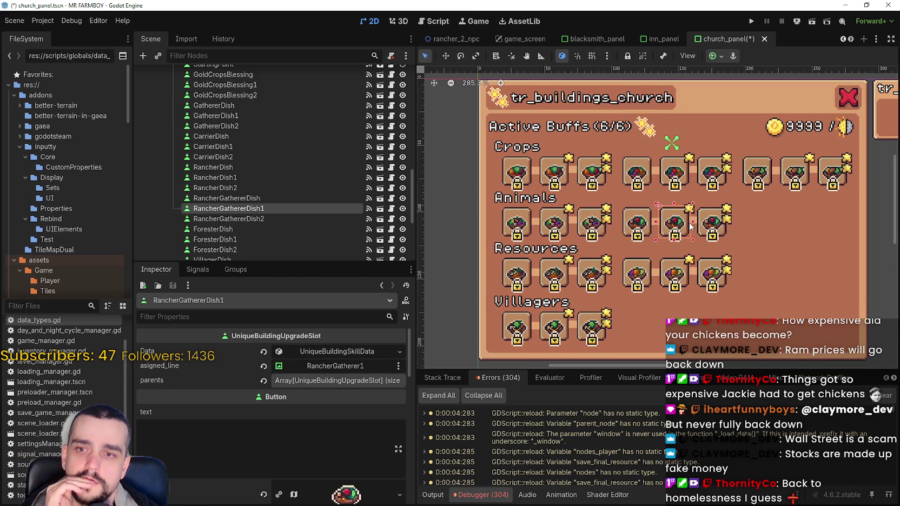
{"action": "scroll", "coordinate": [727, 221], "scroll_direction": "up", "scroll_amount": 1}
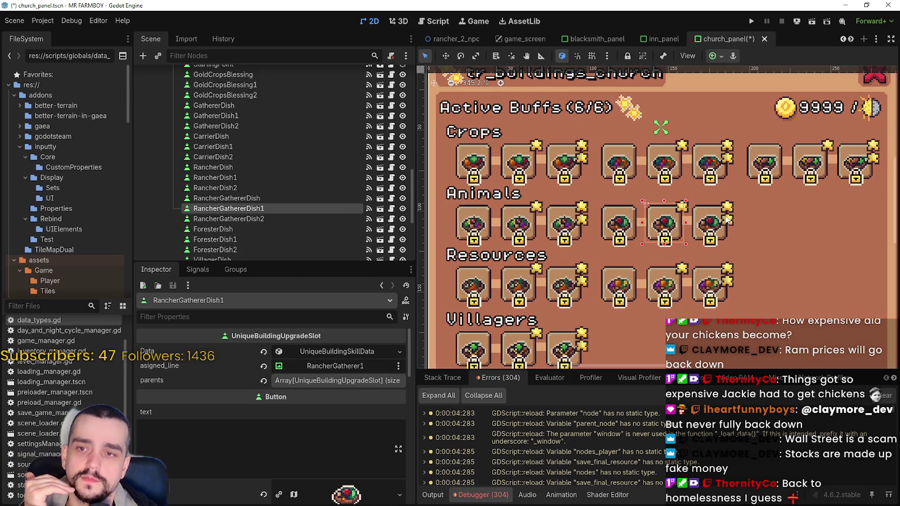
{"action": "left_click", "coordinate": [728, 220]}
{"action": "scroll", "coordinate": [709, 226], "scroll_direction": "down", "scroll_amount": 1}
{"action": "scroll", "coordinate": [708, 227], "scroll_direction": "down", "scroll_amount": 1}
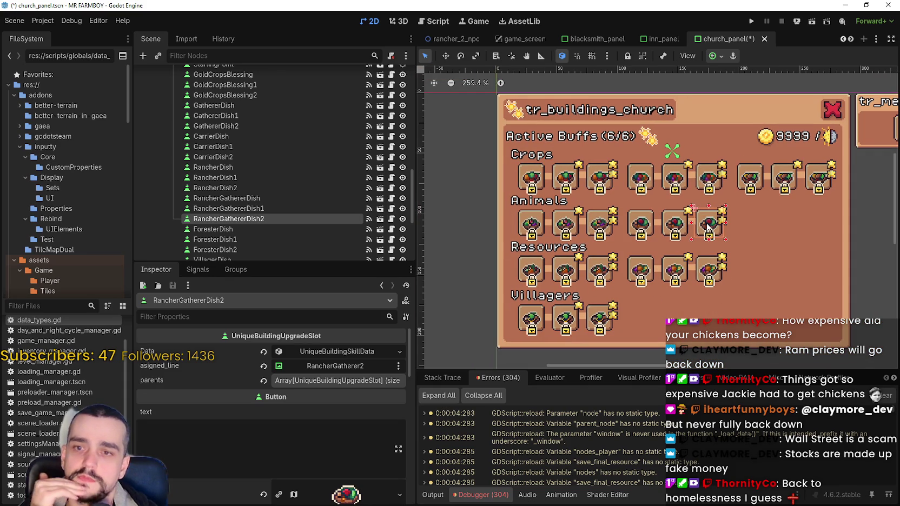
{"action": "left_click", "coordinate": [674, 226]}
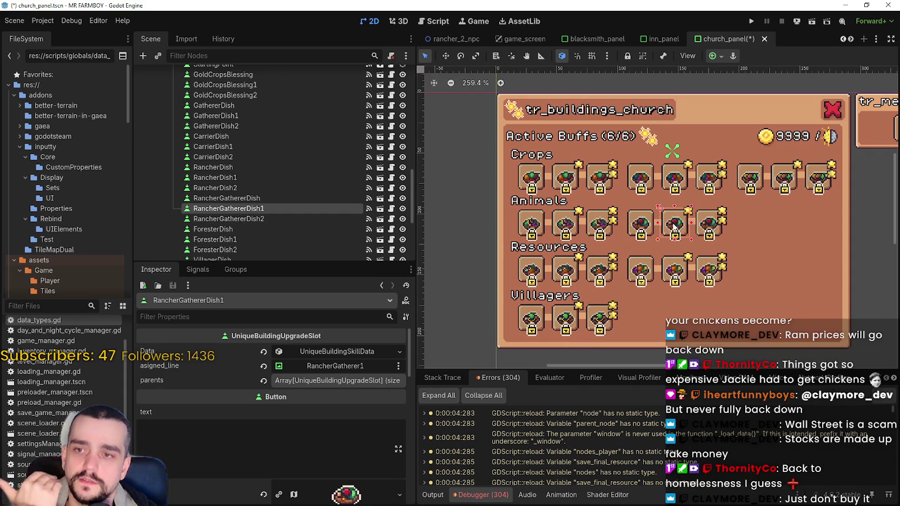
{"action": "left_click", "coordinate": [645, 230]}
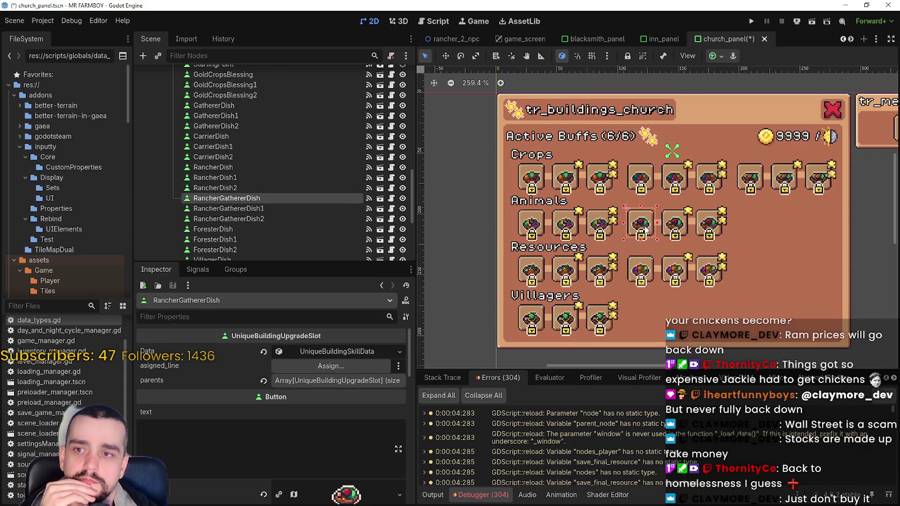
{"action": "scroll", "coordinate": [604, 229], "scroll_direction": "up", "scroll_amount": 3}
{"action": "left_click", "coordinate": [600, 229]}
{"action": "scroll", "coordinate": [599, 229], "scroll_direction": "up", "scroll_amount": 1}
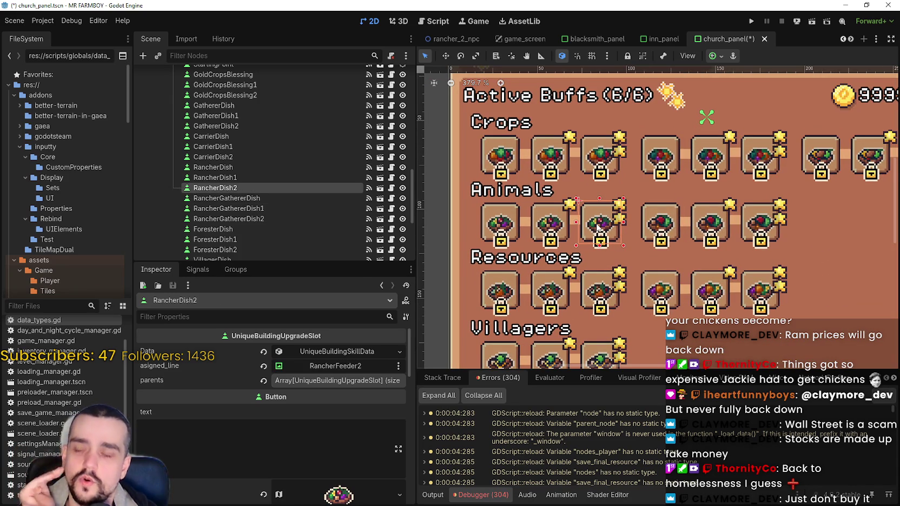
{"action": "scroll", "coordinate": [598, 229], "scroll_direction": "down", "scroll_amount": 1}
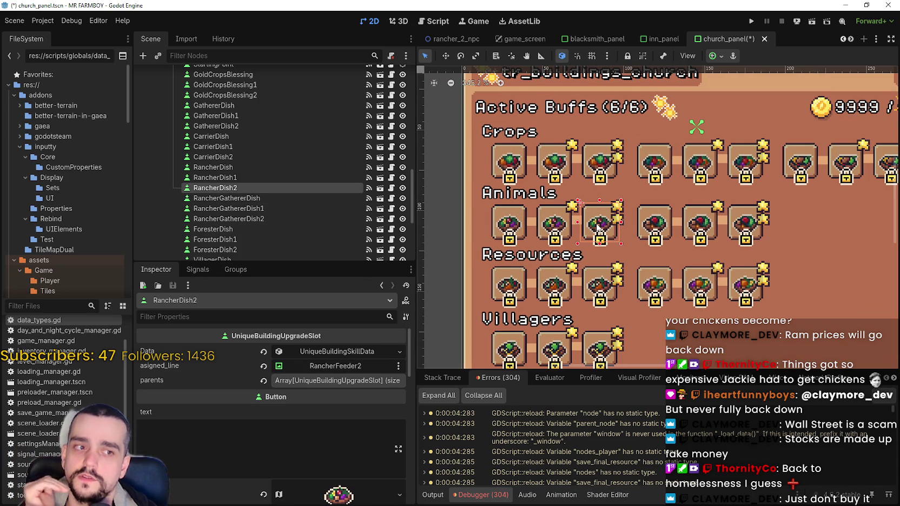
{"action": "scroll", "coordinate": [598, 228], "scroll_direction": "down", "scroll_amount": 1}
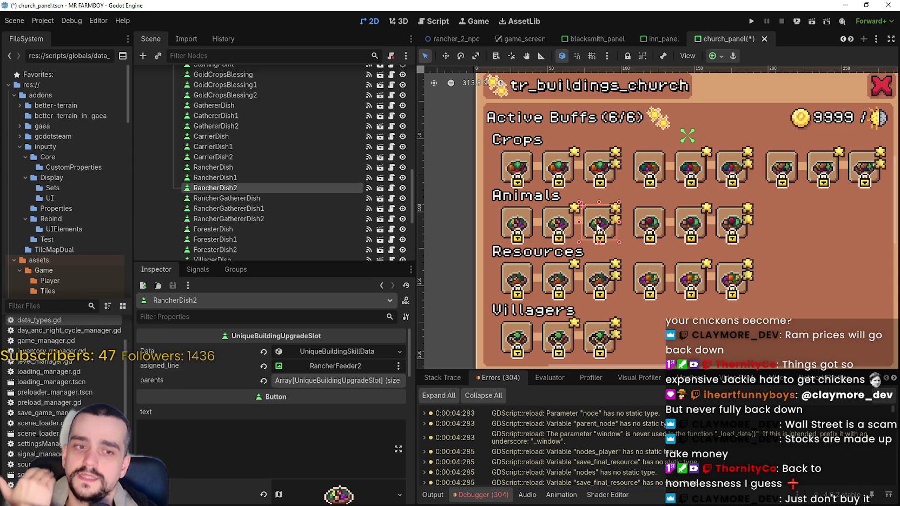
{"action": "scroll", "coordinate": [599, 229], "scroll_direction": "up", "scroll_amount": 3}
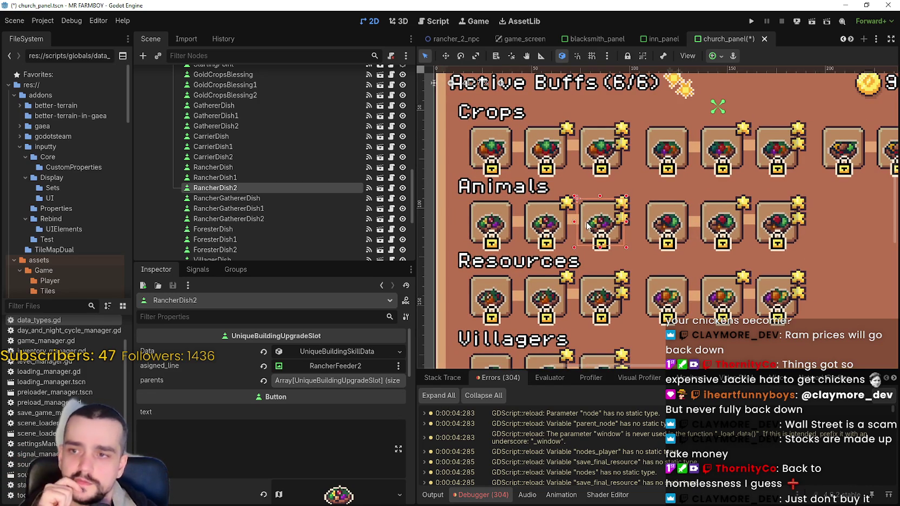
{"action": "scroll", "coordinate": [599, 238], "scroll_direction": "down", "scroll_amount": 4}
{"action": "left_click", "coordinate": [595, 277]}
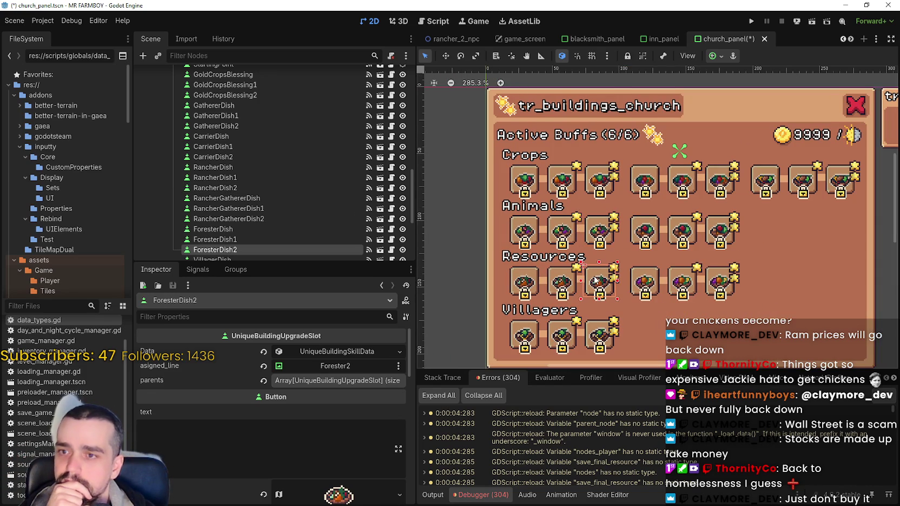
{"action": "left_click", "coordinate": [691, 279]}
{"action": "left_click", "coordinate": [721, 279]}
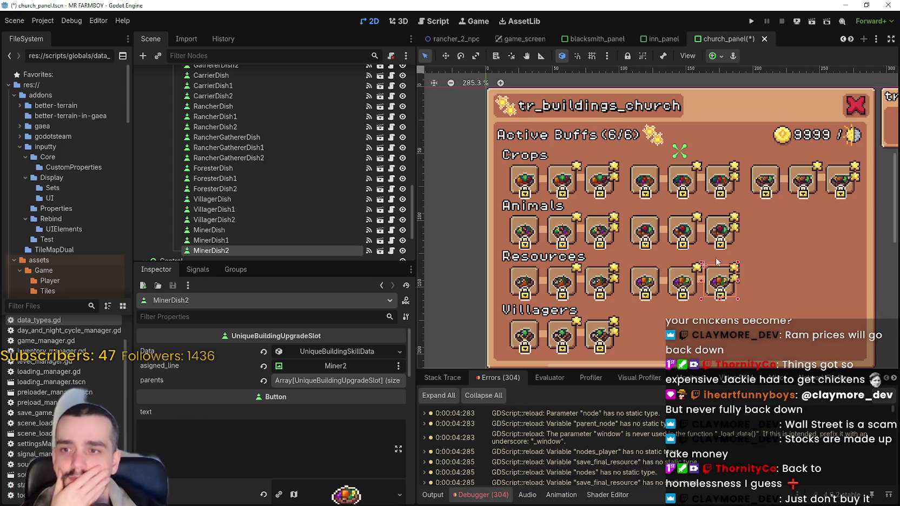
{"action": "scroll", "coordinate": [684, 285], "scroll_direction": "up", "scroll_amount": 1}
{"action": "left_click", "coordinate": [685, 285]}
{"action": "scroll", "coordinate": [684, 285], "scroll_direction": "up", "scroll_amount": 1}
{"action": "scroll", "coordinate": [698, 214], "scroll_direction": "down", "scroll_amount": 2}
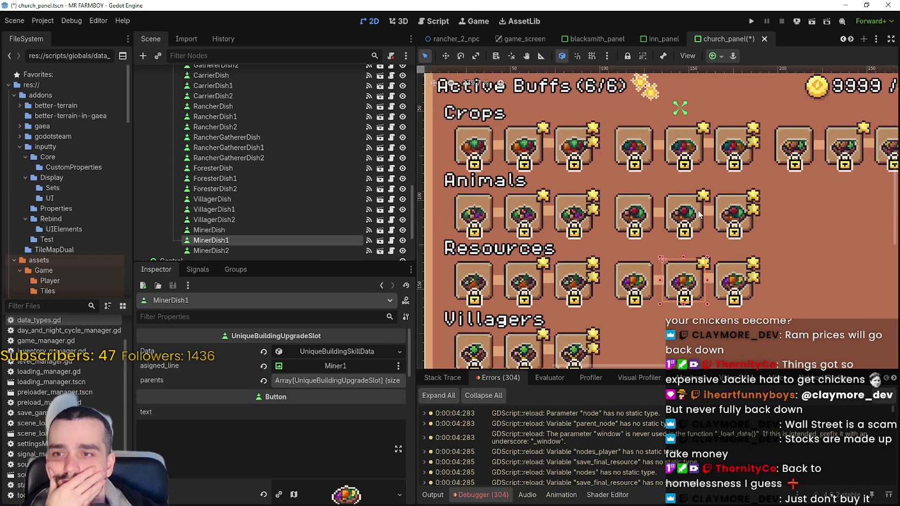
{"action": "left_click", "coordinate": [735, 217]}
{"action": "scroll", "coordinate": [737, 216], "scroll_direction": "up", "scroll_amount": 1}
{"action": "scroll", "coordinate": [737, 217], "scroll_direction": "down", "scroll_amount": 1}
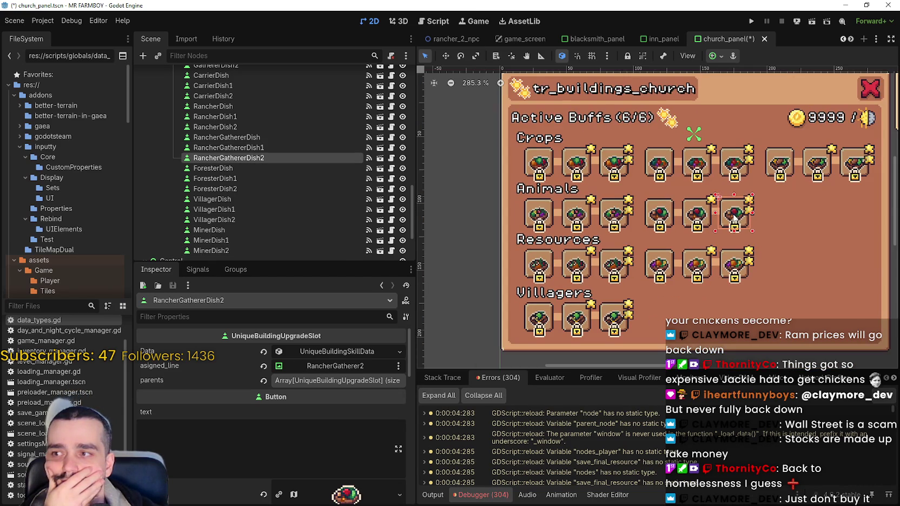
{"action": "left_click", "coordinate": [663, 217]}
{"action": "scroll", "coordinate": [669, 219], "scroll_direction": "down", "scroll_amount": 2}
{"action": "scroll", "coordinate": [692, 226], "scroll_direction": "right", "scroll_amount": 2}
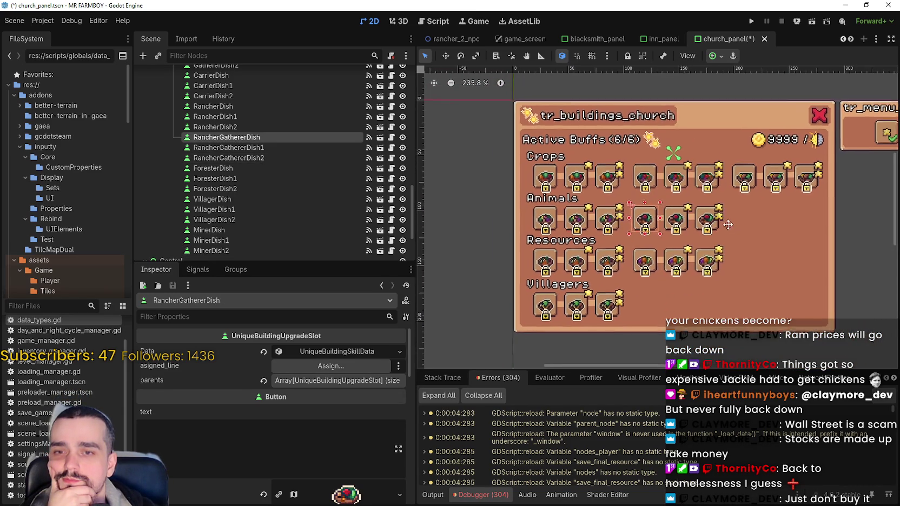
{"action": "left_click", "coordinate": [895, 378]}
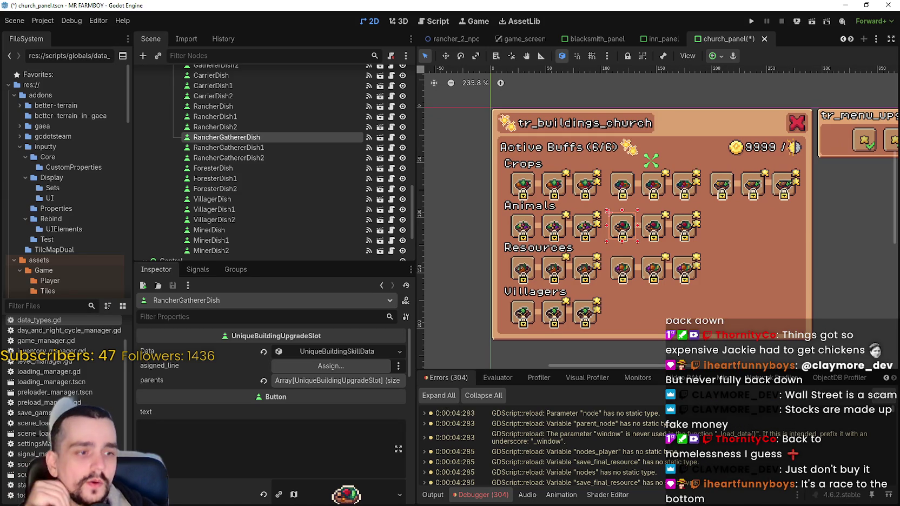
{"action": "key", "text": "alt+Tab"}
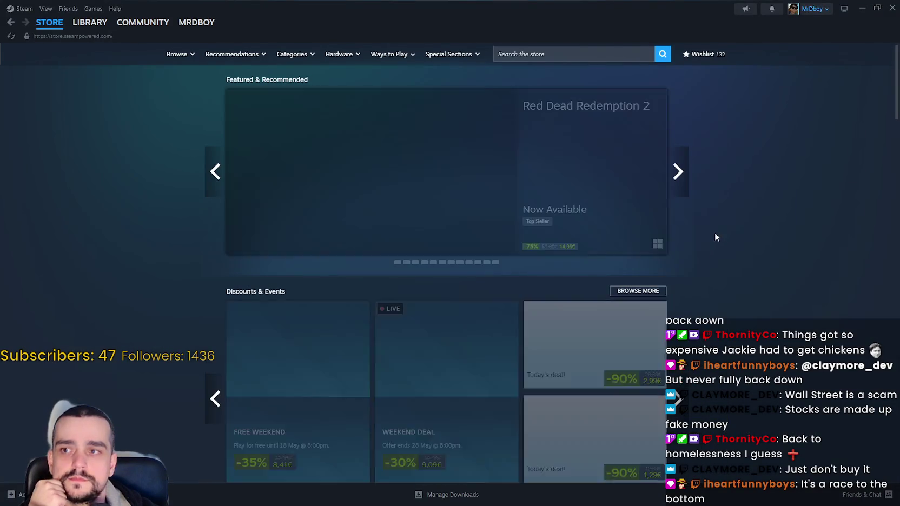
Step: Open Forza Horizon 6's store page from the top-sellers list
{"action": "scroll", "coordinate": [680, 206], "scroll_direction": "down", "scroll_amount": 6}
{"action": "scroll", "coordinate": [680, 209], "scroll_direction": "down", "scroll_amount": 15}
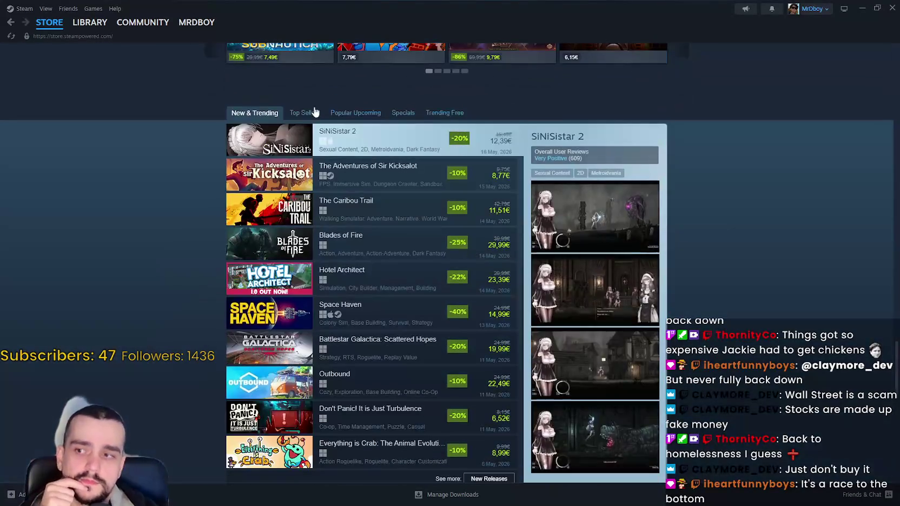
{"action": "left_click", "coordinate": [315, 113]}
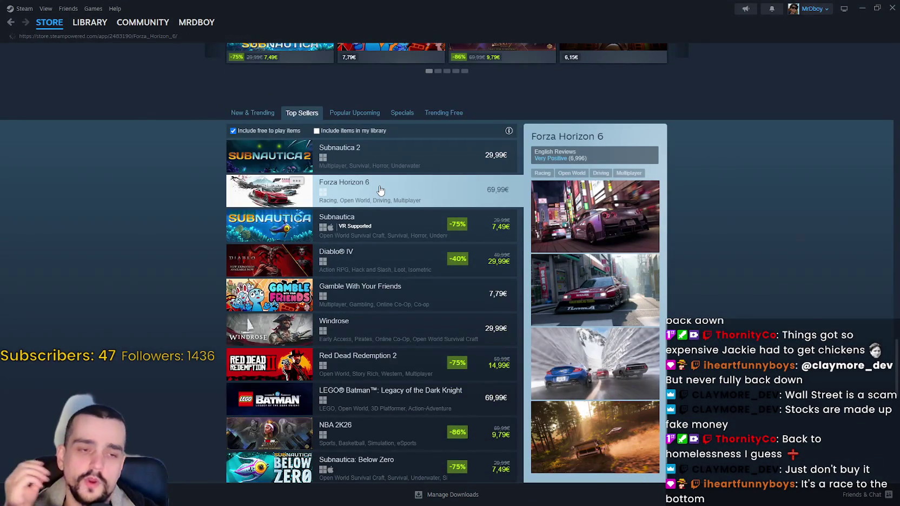
{"action": "left_click", "coordinate": [380, 190]}
Step: Highlight the Premium Edition's 119,99€ price on the store page
{"action": "scroll", "coordinate": [379, 187], "scroll_direction": "down", "scroll_amount": 4}
{"action": "scroll", "coordinate": [368, 238], "scroll_direction": "down", "scroll_amount": 1}
{"action": "mouse_move", "coordinate": [437, 312]}
{"action": "left_mouse_down"}
{"action": "mouse_move", "coordinate": [479, 286]}
{"action": "mouse_move", "coordinate": [142, 292]}
{"action": "mouse_move", "coordinate": [169, 267]}
{"action": "left_mouse_up"}
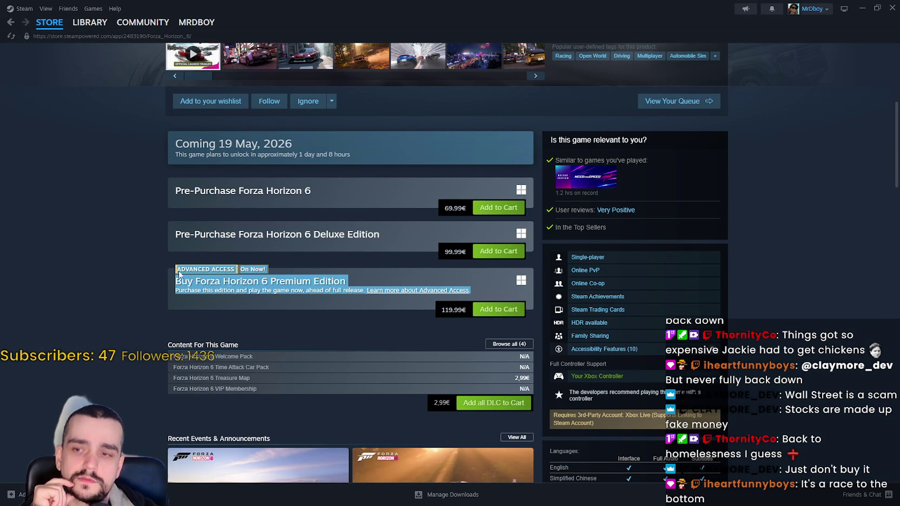
{"action": "left_click", "coordinate": [443, 308]}
{"action": "left_click_drag", "start_coordinate": [442, 309], "coordinate": [465, 313]}
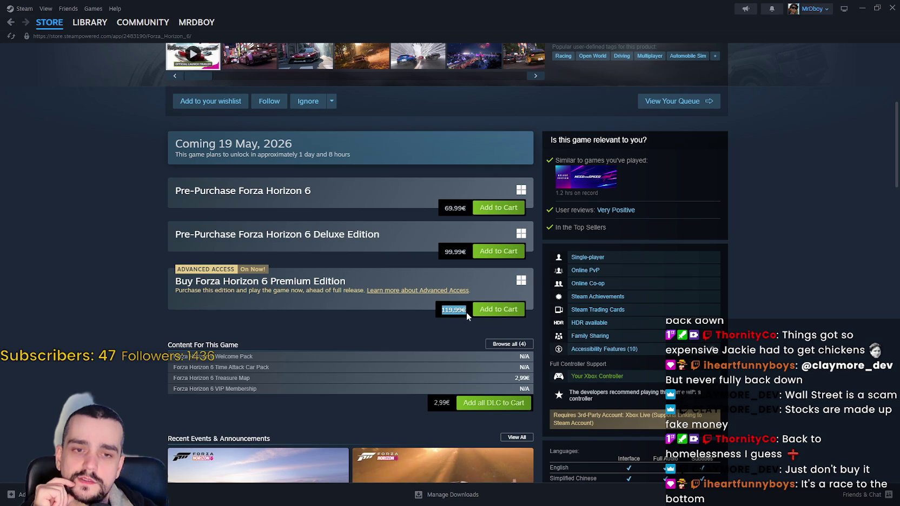
Step: Open the Forza Horizon 6 community page and bring the TileMapDual README browser forward
{"action": "scroll", "coordinate": [766, 340], "scroll_direction": "down", "scroll_amount": 1}
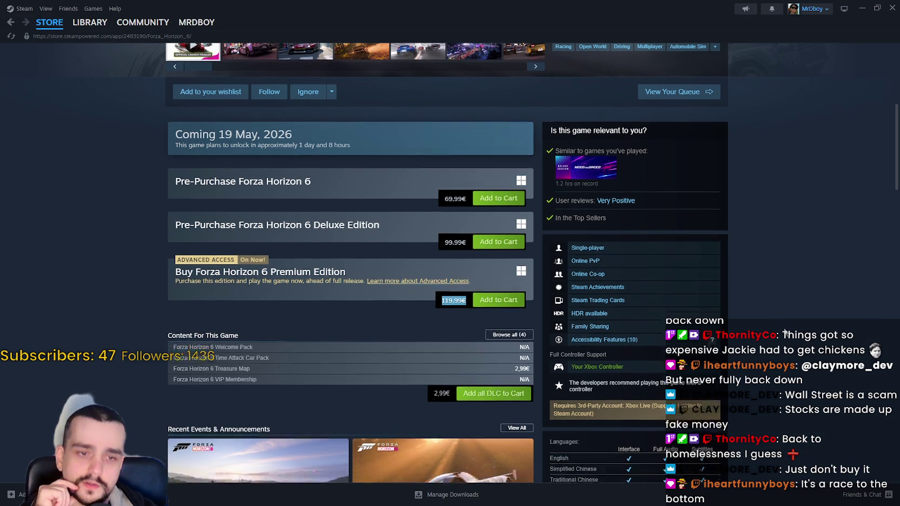
{"action": "scroll", "coordinate": [781, 323], "scroll_direction": "up", "scroll_amount": 2}
{"action": "scroll", "coordinate": [779, 317], "scroll_direction": "up", "scroll_amount": 5}
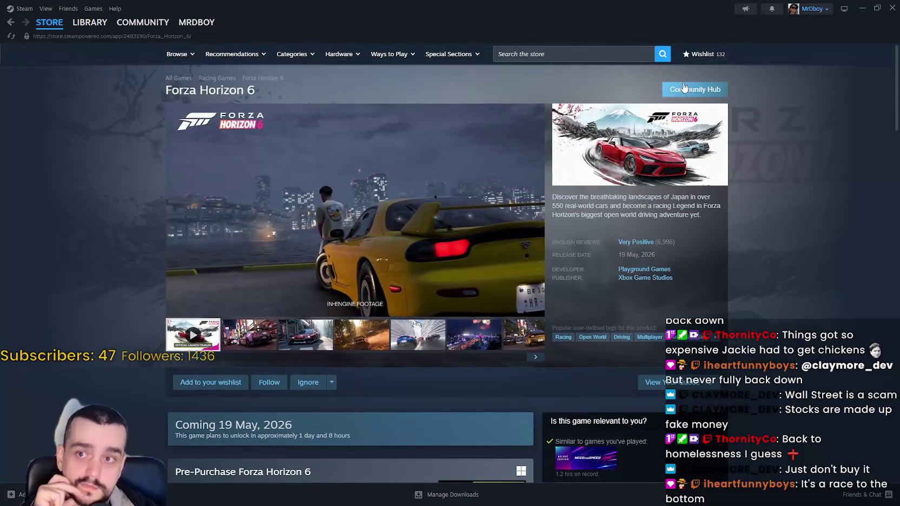
{"action": "left_click", "coordinate": [684, 88]}
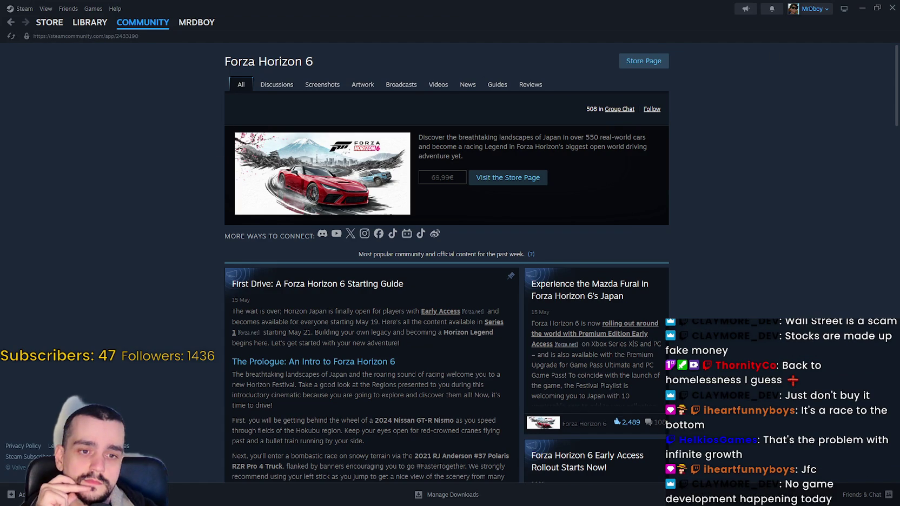
{"action": "key", "text": "alt+Tab"}
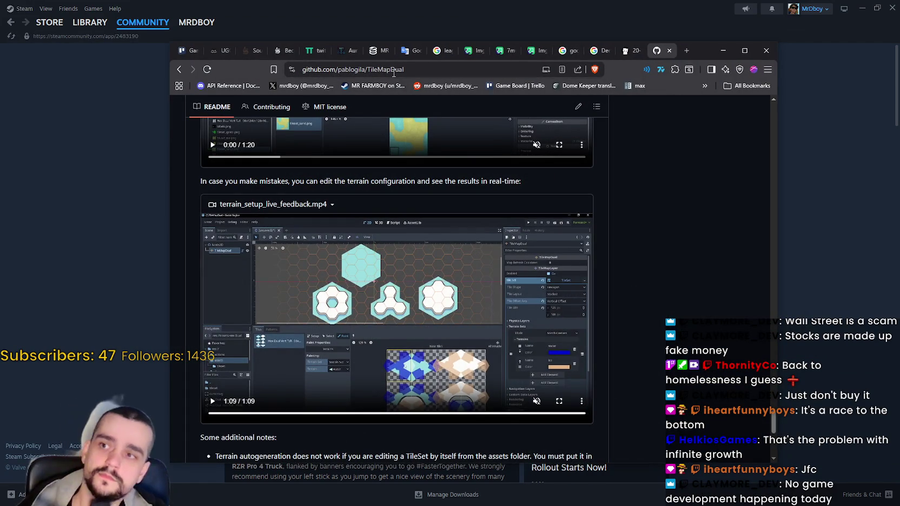
Step: Search SteamDB for 'for' and open Forza Horizon 6's charts page
{"action": "left_click", "coordinate": [375, 51]}
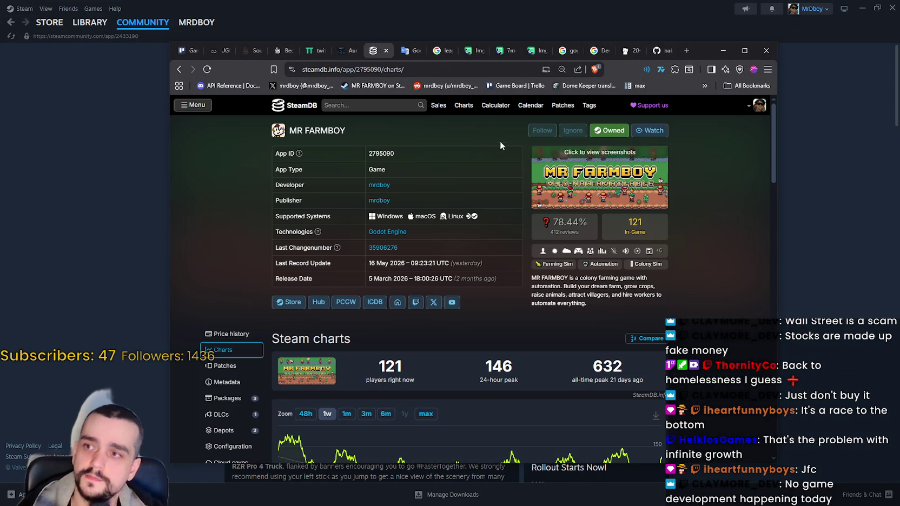
{"action": "left_click", "coordinate": [358, 103]}
{"action": "type", "text": "for"}
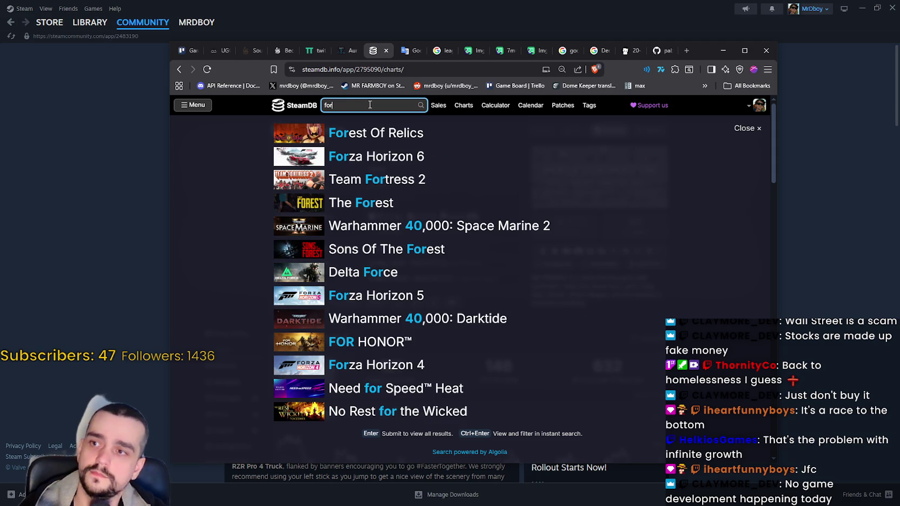
{"action": "left_click", "coordinate": [357, 156]}
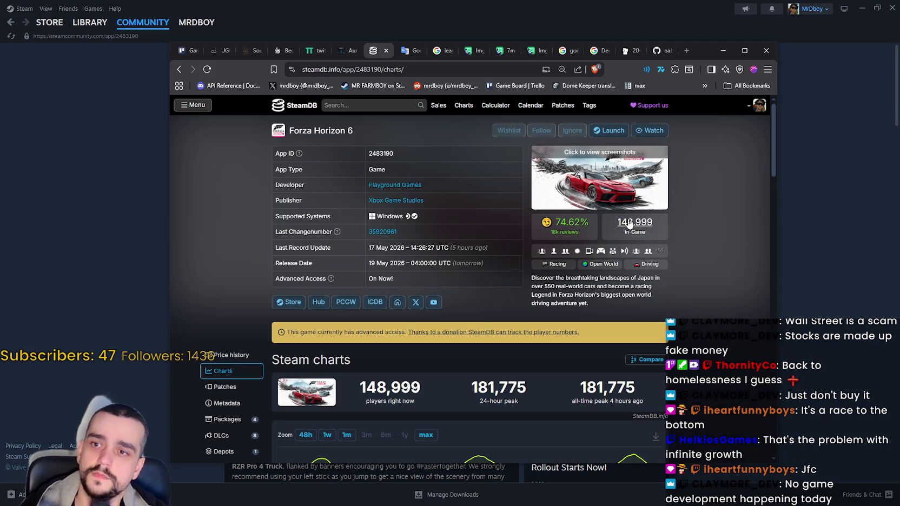
Step: Select the 181,775 all-time player peak figure
{"action": "scroll", "coordinate": [727, 312], "scroll_direction": "down", "scroll_amount": 3}
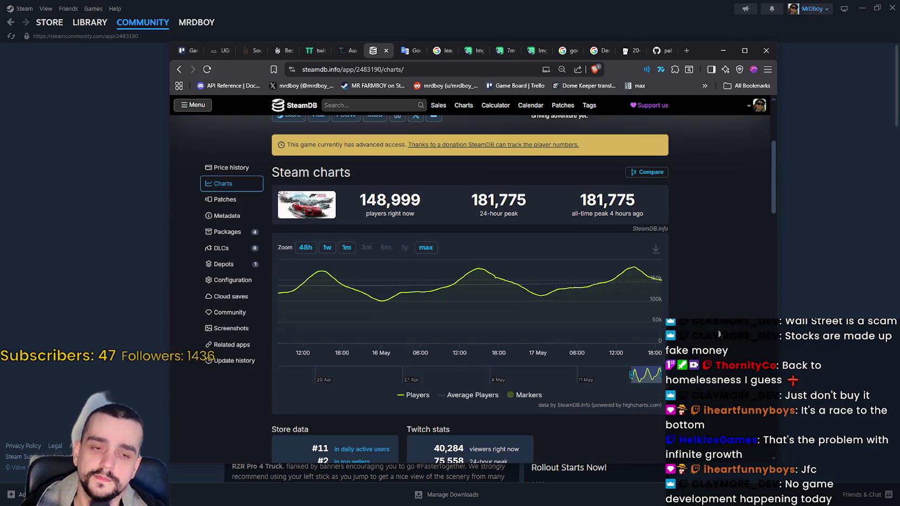
{"action": "scroll", "coordinate": [692, 306], "scroll_direction": "up", "scroll_amount": 1}
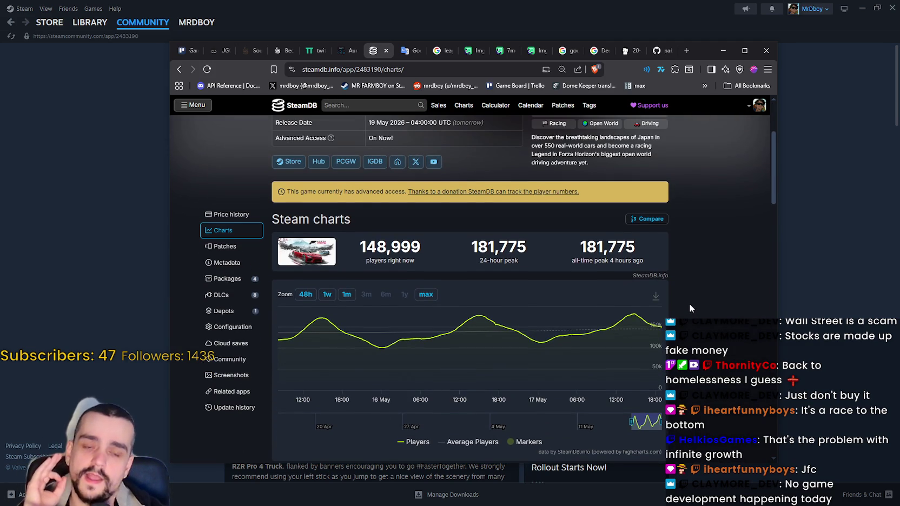
{"action": "scroll", "coordinate": [689, 304], "scroll_direction": "down", "scroll_amount": 1}
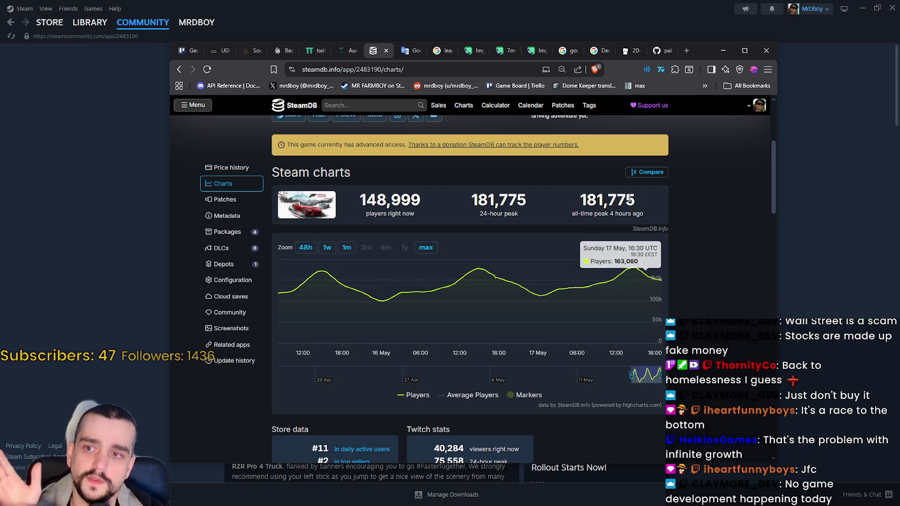
{"action": "mouse_move", "coordinate": [621, 213]}
{"action": "double_click", "coordinate": [590, 204]}
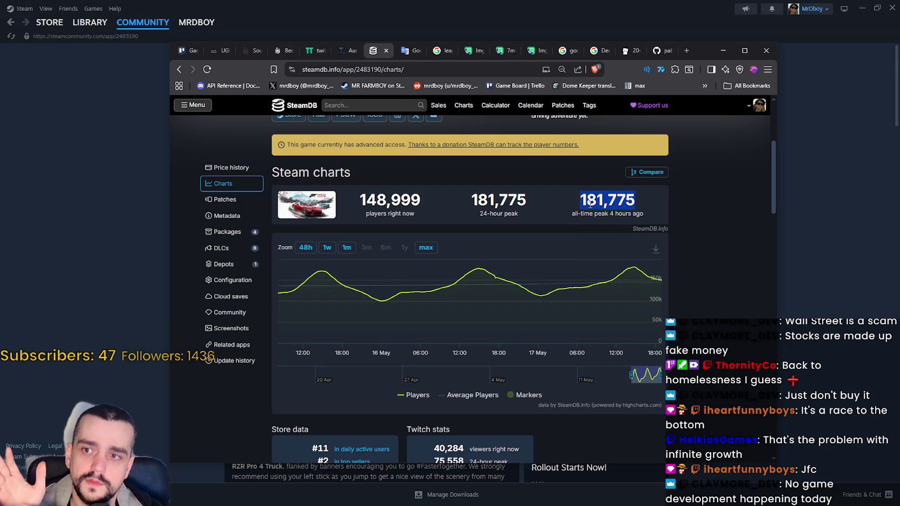
{"action": "left_click_drag", "start_coordinate": [581, 200], "coordinate": [647, 204]}
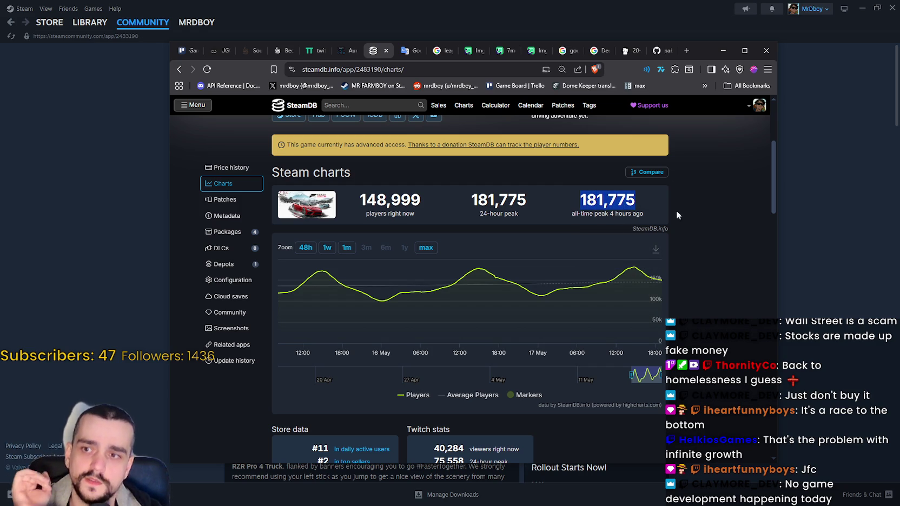
Step: Scroll through the remaining charts, then switch back to Steam
{"action": "scroll", "coordinate": [695, 298], "scroll_direction": "down", "scroll_amount": 4}
{"action": "scroll", "coordinate": [680, 292], "scroll_direction": "down", "scroll_amount": 3}
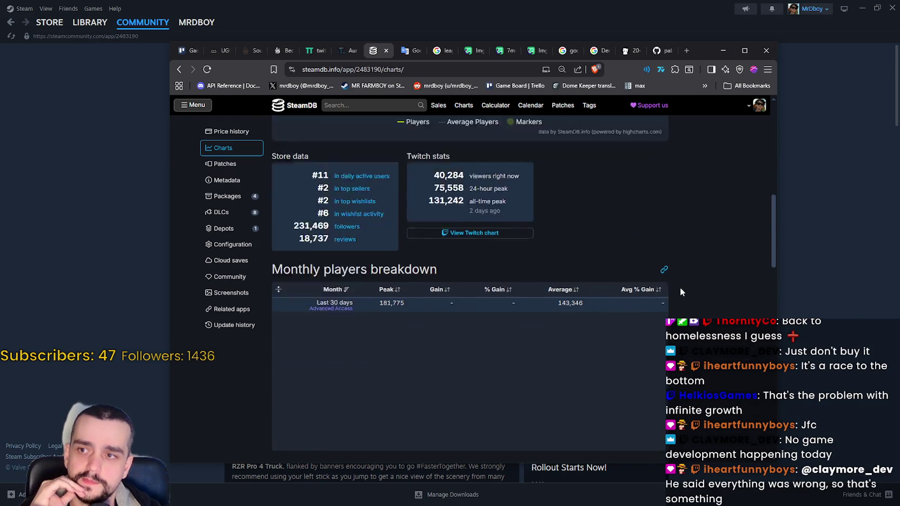
{"action": "scroll", "coordinate": [680, 287], "scroll_direction": "up", "scroll_amount": 3}
{"action": "scroll", "coordinate": [680, 287], "scroll_direction": "down", "scroll_amount": 5}
{"action": "scroll", "coordinate": [680, 284], "scroll_direction": "down", "scroll_amount": 3}
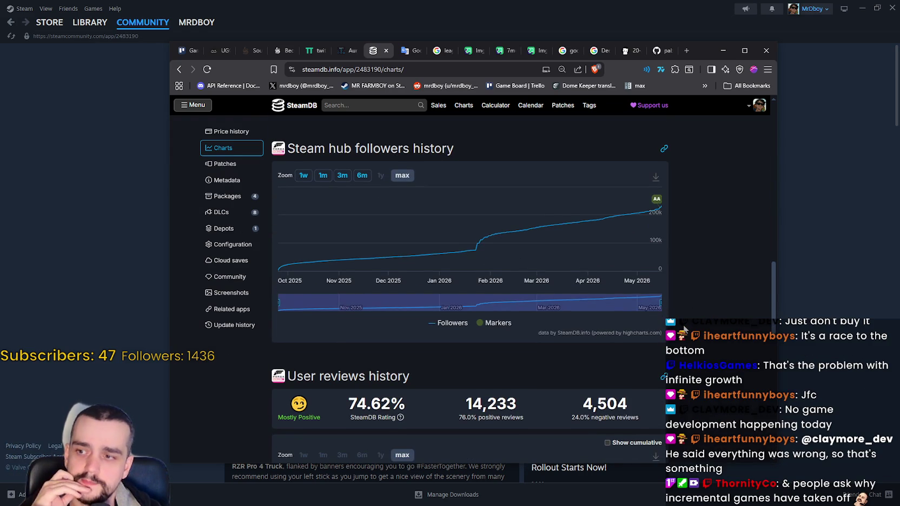
{"action": "scroll", "coordinate": [680, 303], "scroll_direction": "down", "scroll_amount": 1}
{"action": "scroll", "coordinate": [681, 324], "scroll_direction": "up", "scroll_amount": 3}
{"action": "key", "text": "alt+Tab"}
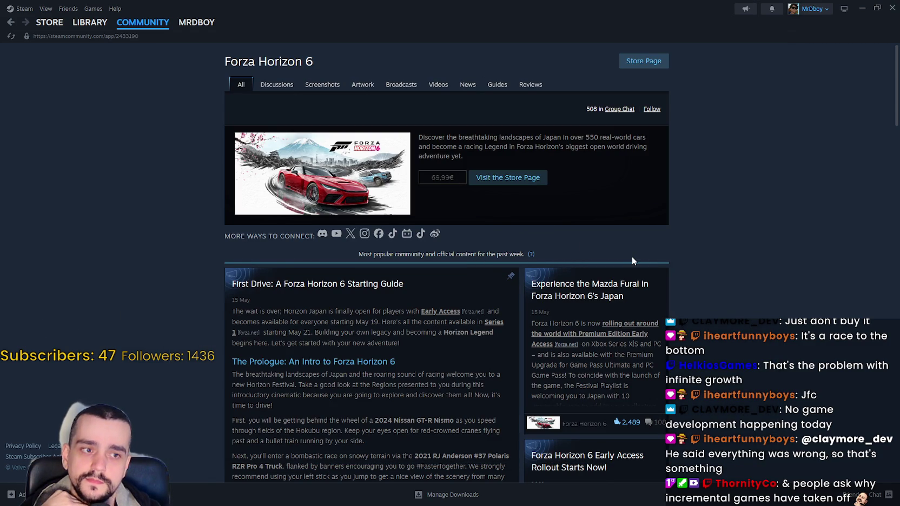
Step: Go to Forza Horizon 6's store page and show another screenshot
{"action": "left_click", "coordinate": [646, 62]}
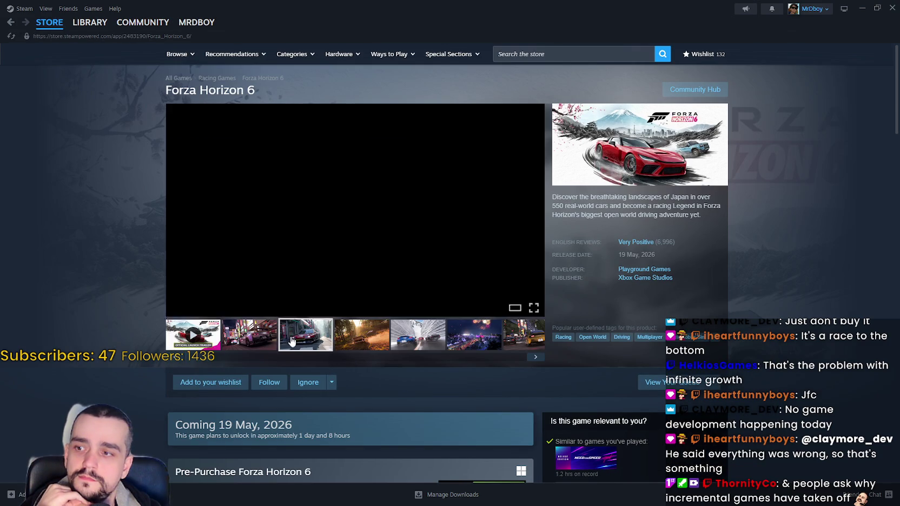
{"action": "left_click", "coordinate": [292, 338]}
{"action": "scroll", "coordinate": [403, 340], "scroll_direction": "down", "scroll_amount": 7}
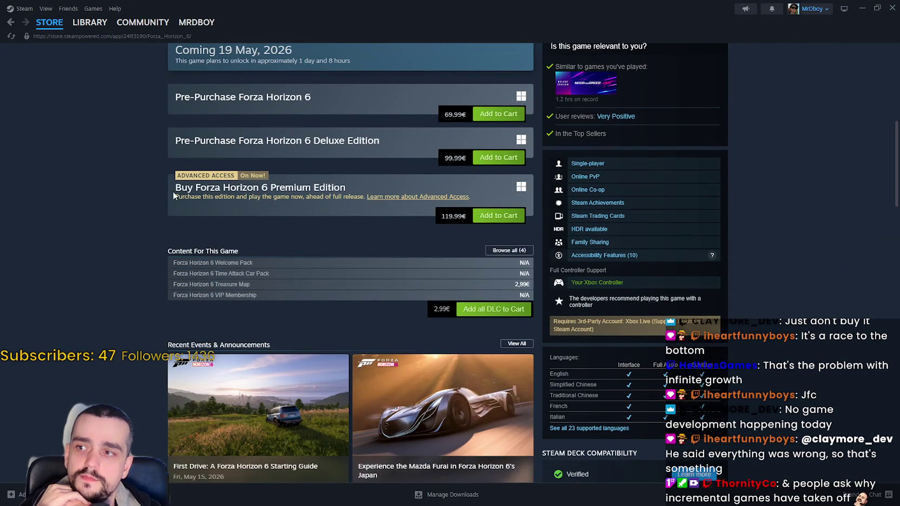
{"action": "scroll", "coordinate": [260, 162], "scroll_direction": "up", "scroll_amount": 2}
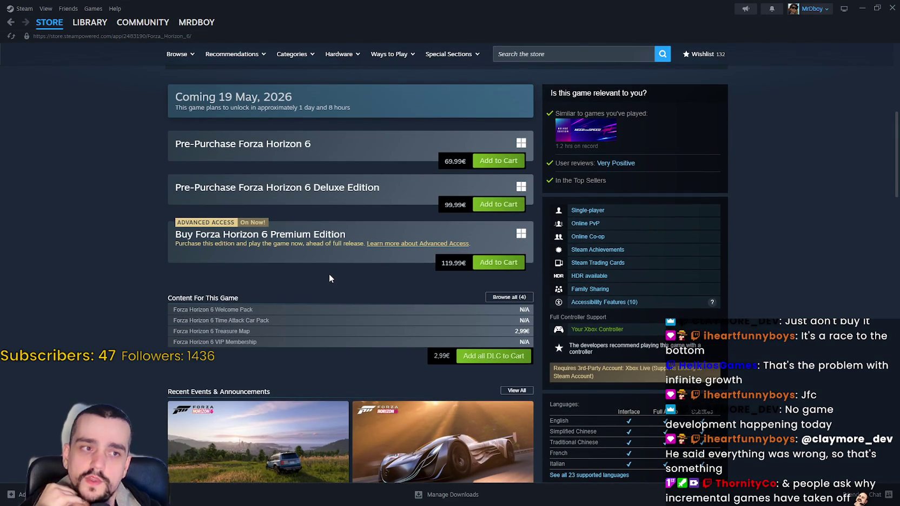
Step: Select the 119,99€ Premium Edition and 69,99€ base game prices
{"action": "left_click_drag", "start_coordinate": [461, 265], "coordinate": [422, 264]}
{"action": "left_click_drag", "start_coordinate": [440, 163], "coordinate": [455, 161]}
{"action": "left_click_drag", "start_coordinate": [468, 263], "coordinate": [437, 263]}
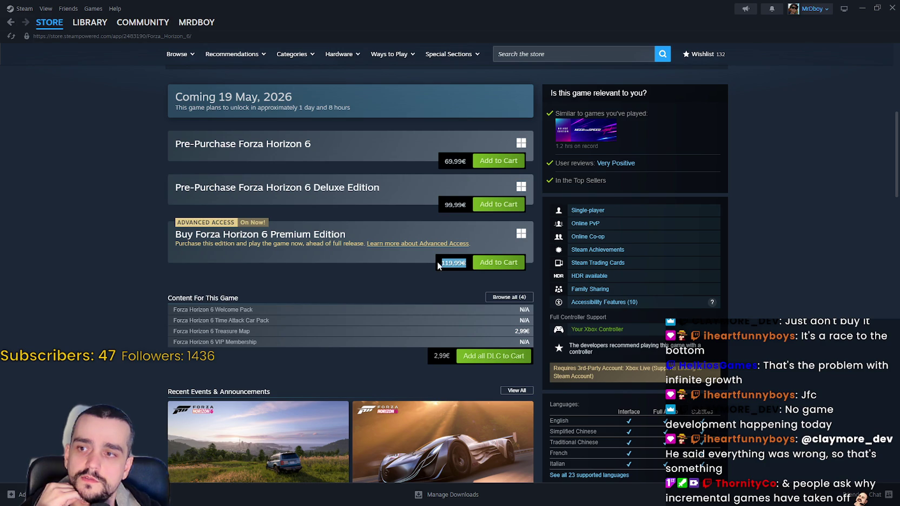
{"action": "left_click_drag", "start_coordinate": [432, 161], "coordinate": [468, 160]}
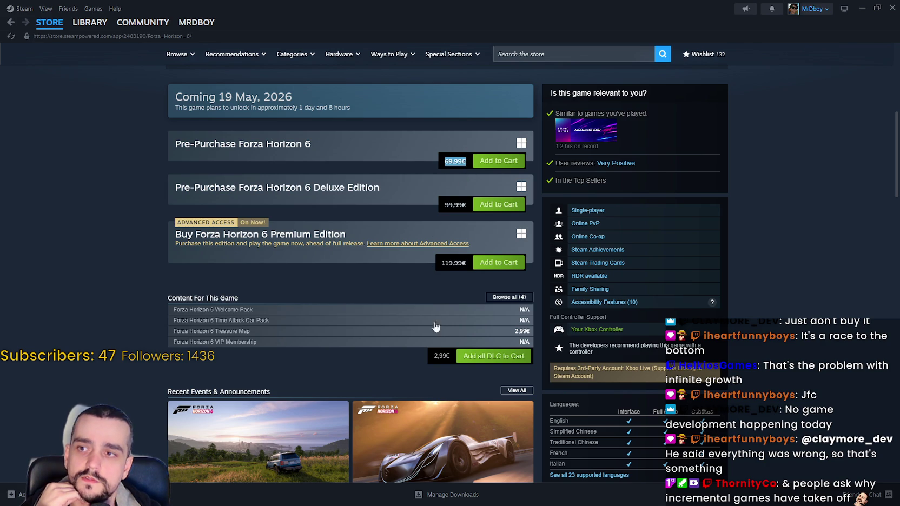
Step: Advance through the next Forza Horizon 6 screenshots
{"action": "scroll", "coordinate": [432, 328], "scroll_direction": "up", "scroll_amount": 3}
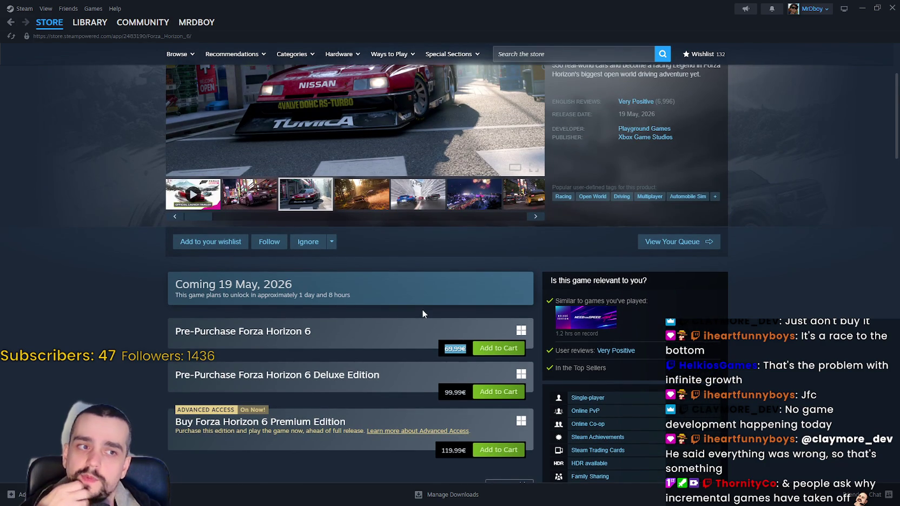
{"action": "scroll", "coordinate": [423, 310], "scroll_direction": "up", "scroll_amount": 2}
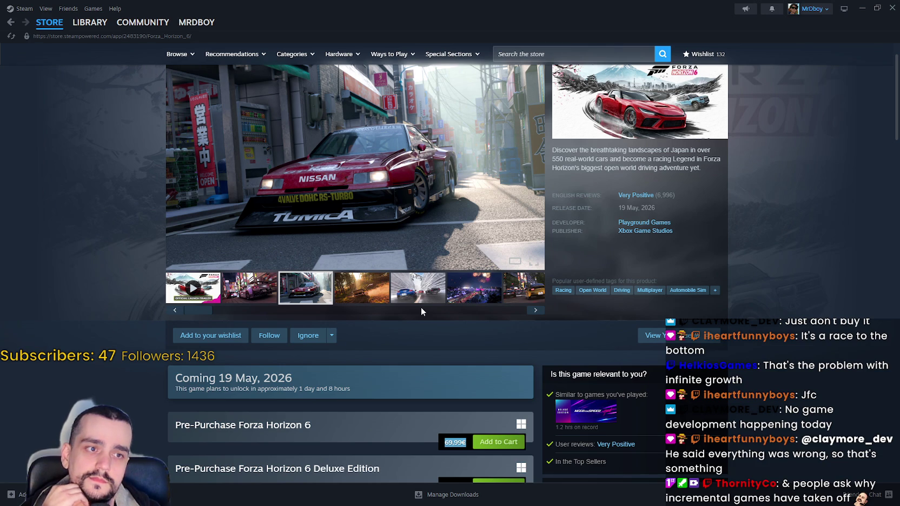
{"action": "scroll", "coordinate": [421, 309], "scroll_direction": "up", "scroll_amount": 1}
{"action": "left_click", "coordinate": [423, 338]}
{"action": "left_click", "coordinate": [496, 339]}
{"action": "left_click", "coordinate": [511, 341]}
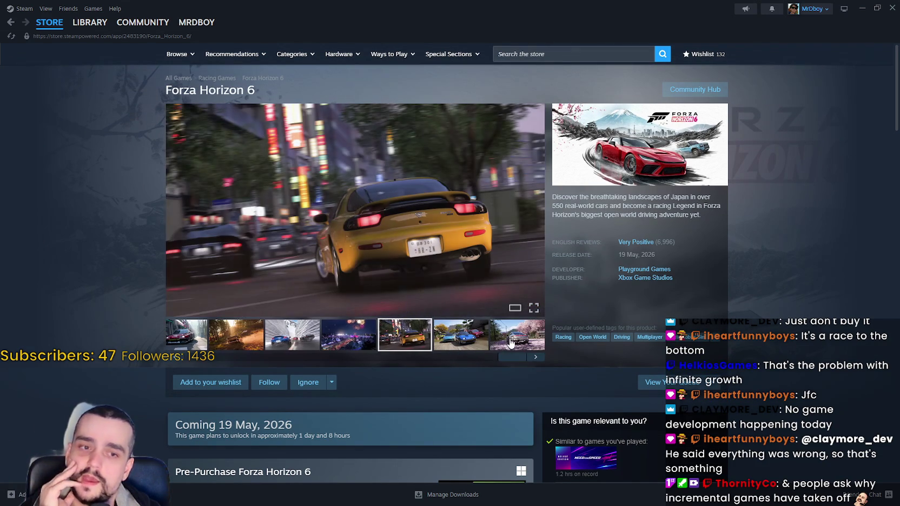
Step: Select the purchase options text, then clear the selection
{"action": "scroll", "coordinate": [480, 324], "scroll_direction": "down", "scroll_amount": 3}
{"action": "scroll", "coordinate": [480, 324], "scroll_direction": "down", "scroll_amount": 3}
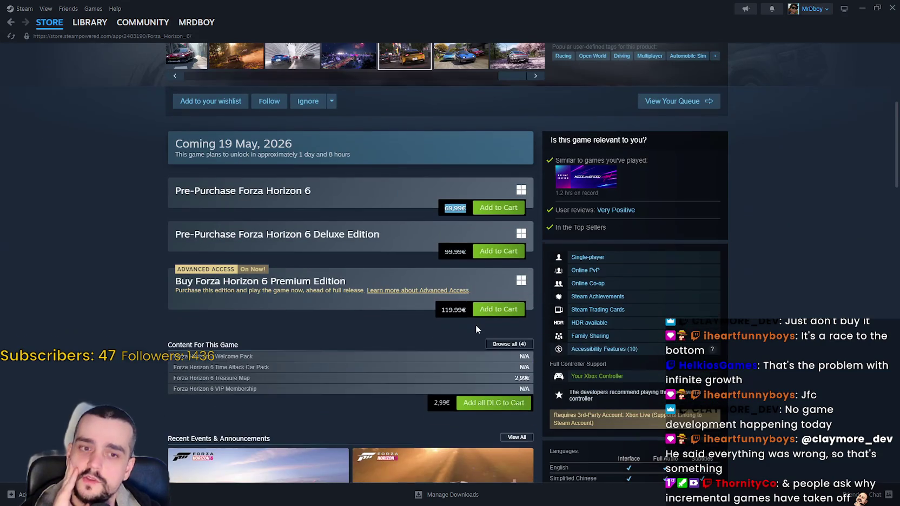
{"action": "mouse_move", "coordinate": [468, 315]}
{"action": "left_mouse_down"}
{"action": "mouse_move", "coordinate": [450, 304]}
{"action": "mouse_move", "coordinate": [431, 138]}
{"action": "mouse_move", "coordinate": [157, 114]}
{"action": "left_mouse_up"}
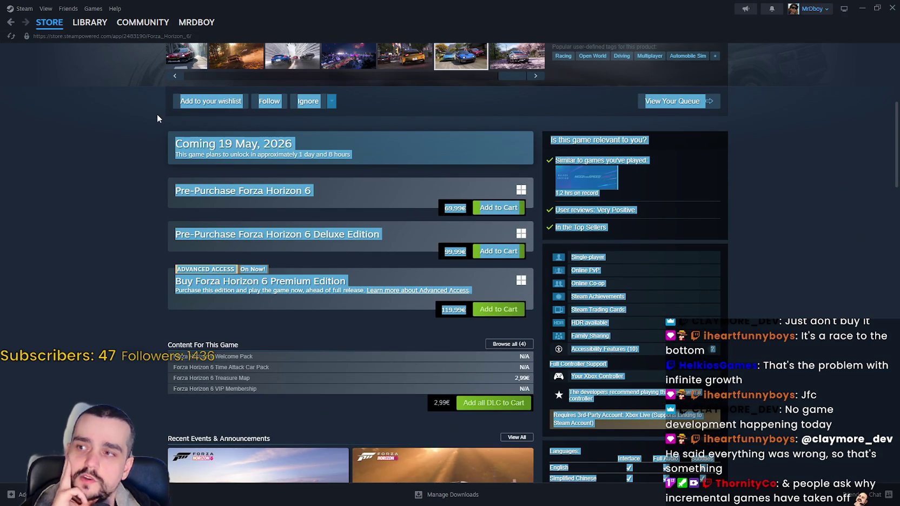
{"action": "scroll", "coordinate": [455, 344], "scroll_direction": "up", "scroll_amount": 3}
{"action": "scroll", "coordinate": [455, 341], "scroll_direction": "up", "scroll_amount": 3}
{"action": "left_click", "coordinate": [458, 94]}
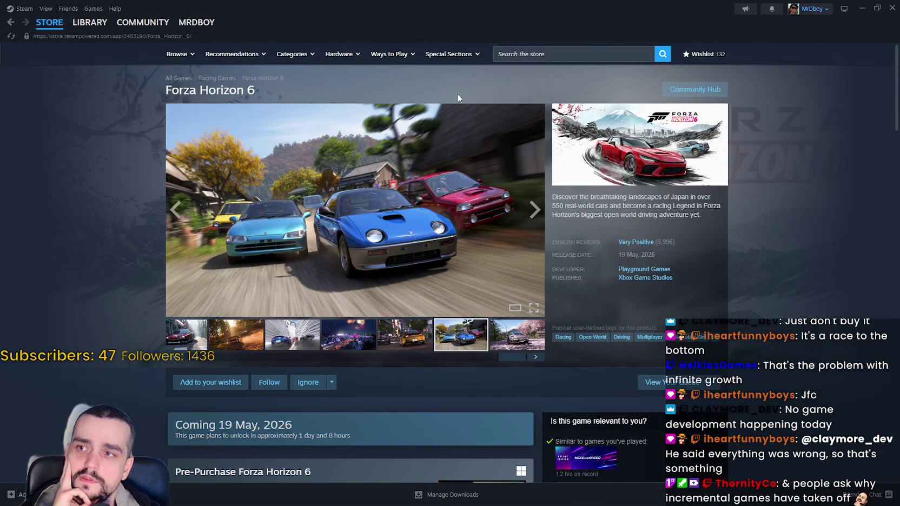
Step: Open the Steam store front page and scroll through it and back to the top
{"action": "left_click", "coordinate": [40, 25]}
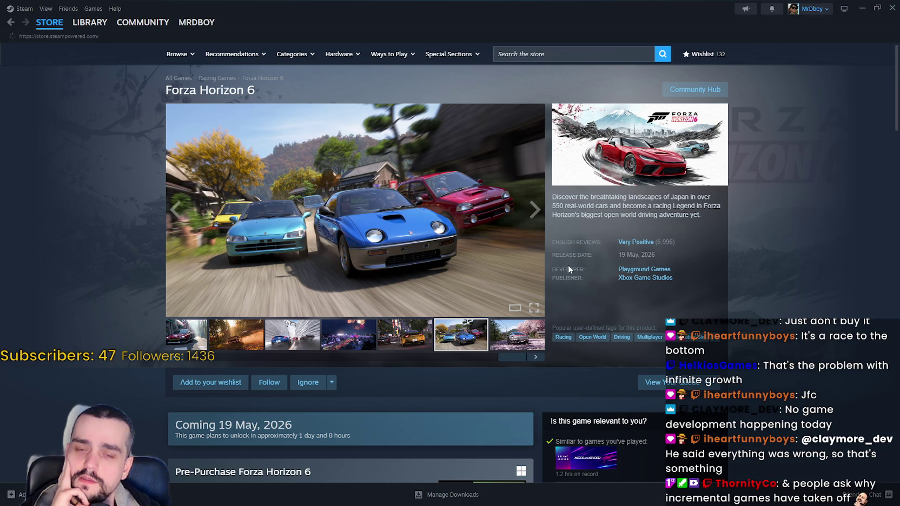
{"action": "scroll", "coordinate": [307, 357], "scroll_direction": "down", "scroll_amount": 3}
{"action": "scroll", "coordinate": [307, 357], "scroll_direction": "down", "scroll_amount": 15}
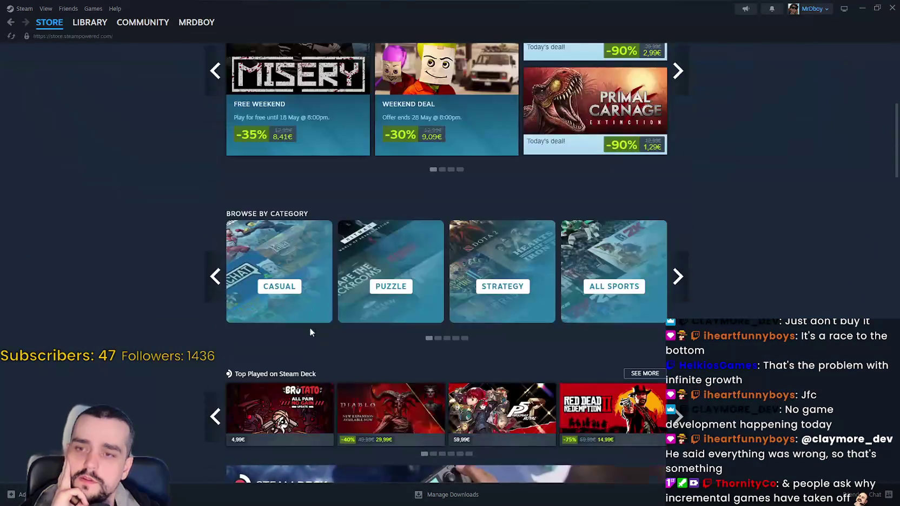
{"action": "scroll", "coordinate": [433, 420], "scroll_direction": "down", "scroll_amount": 14}
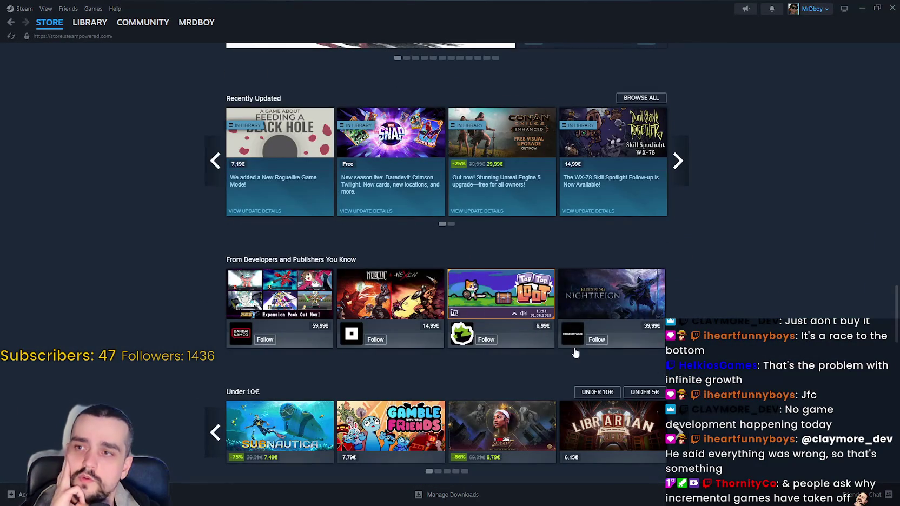
{"action": "scroll", "coordinate": [744, 273], "scroll_direction": "down", "scroll_amount": 6}
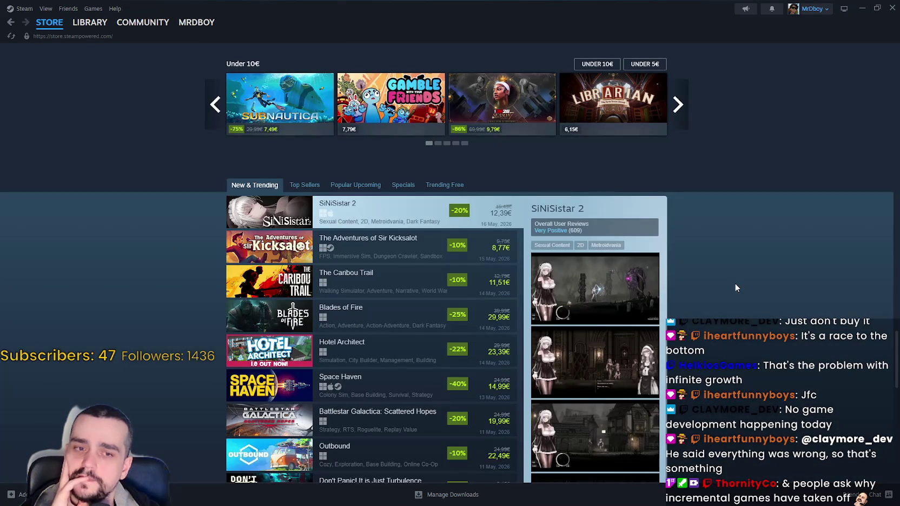
{"action": "scroll", "coordinate": [735, 288], "scroll_direction": "down", "scroll_amount": 3}
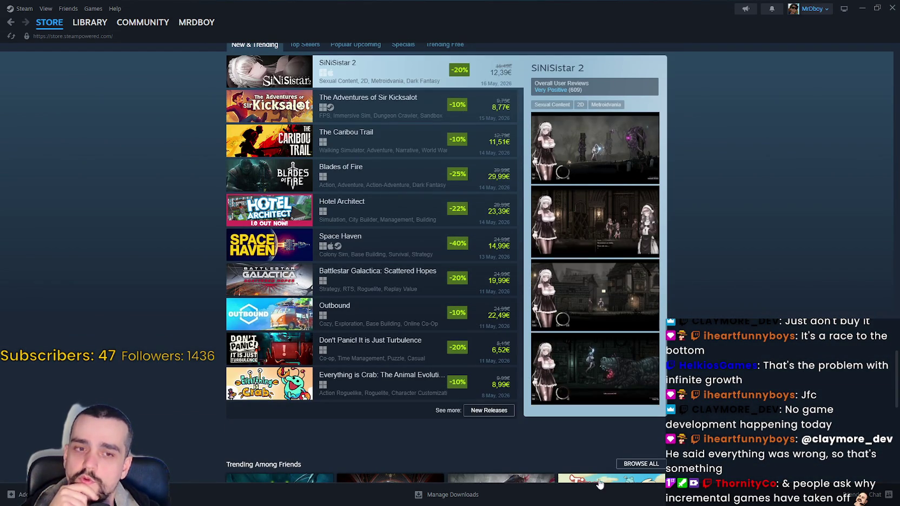
{"action": "scroll", "coordinate": [374, 343], "scroll_direction": "up", "scroll_amount": 3}
{"action": "scroll", "coordinate": [375, 343], "scroll_direction": "up", "scroll_amount": 15}
{"action": "scroll", "coordinate": [364, 348], "scroll_direction": "up", "scroll_amount": 9}
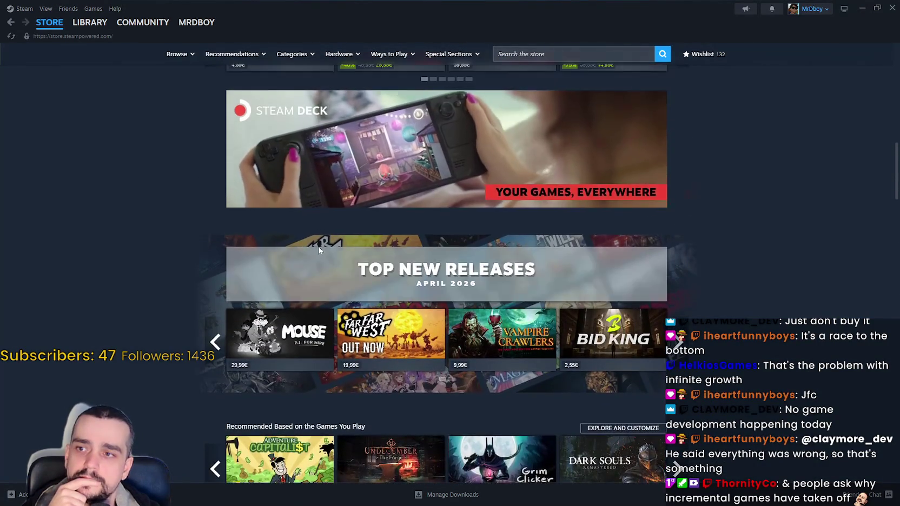
{"action": "scroll", "coordinate": [321, 252], "scroll_direction": "up", "scroll_amount": 15}
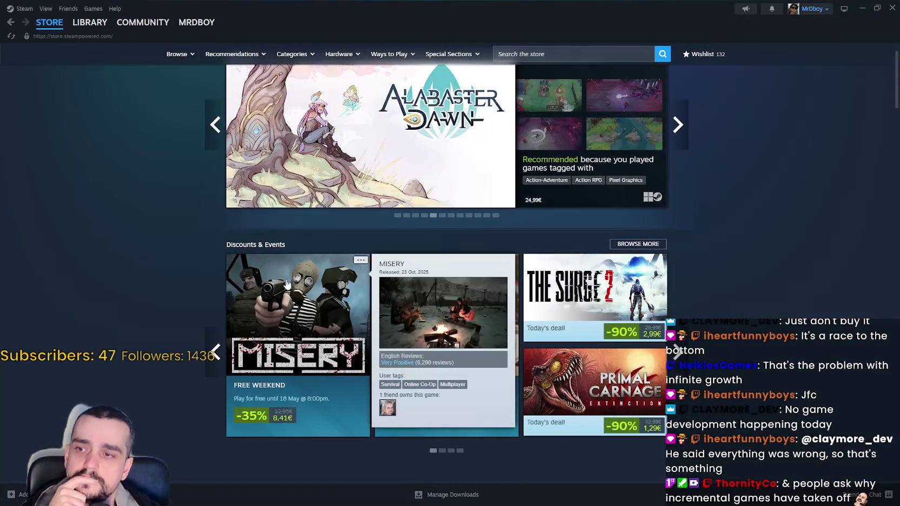
{"action": "scroll", "coordinate": [291, 275], "scroll_direction": "up", "scroll_amount": 1}
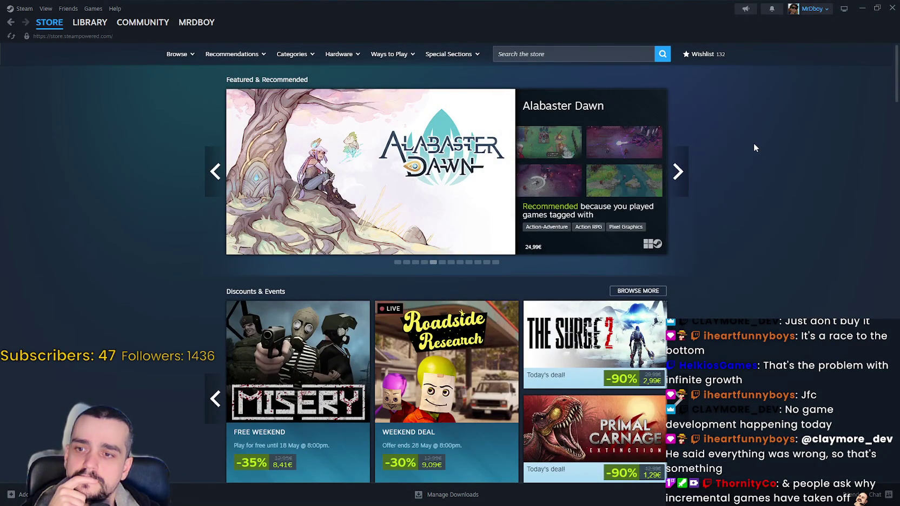
Step: Reload the store page with F5 and minimize Steam
{"action": "mouse_move", "coordinate": [631, 116]}
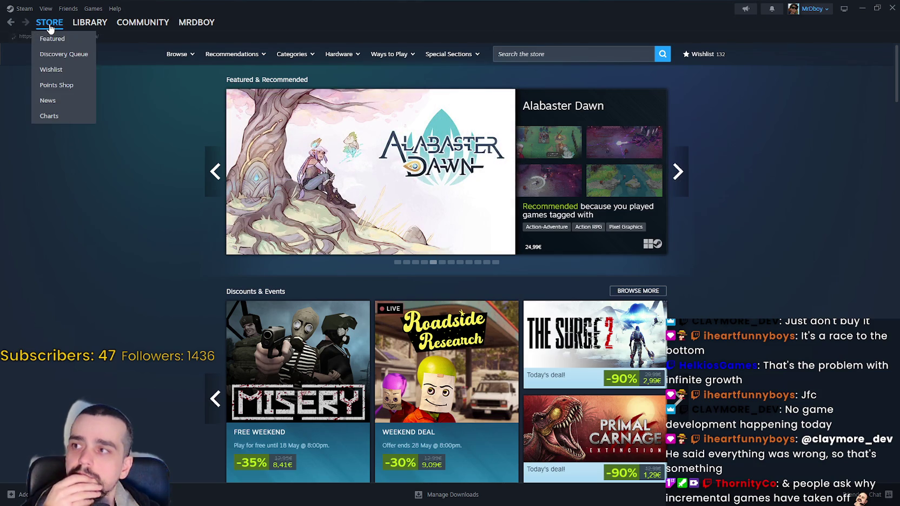
{"action": "key", "text": "F5"}
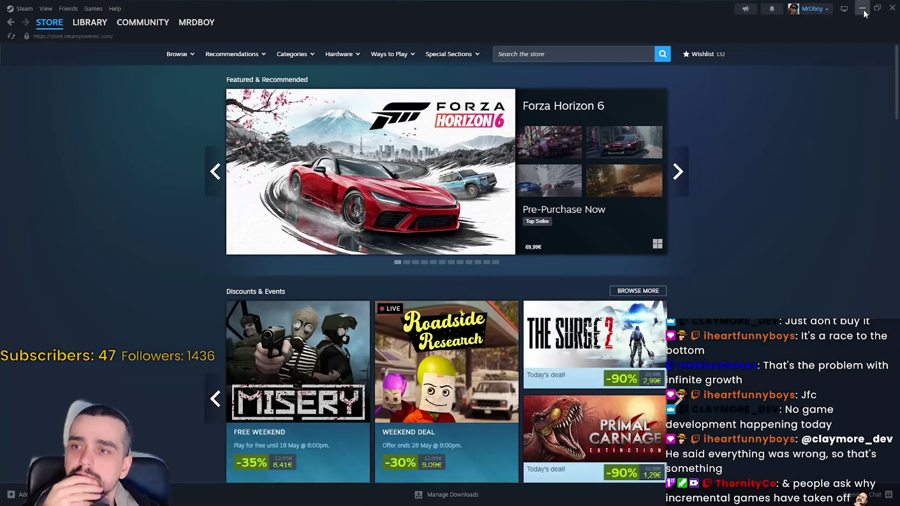
{"action": "left_click", "coordinate": [863, 9]}
Step: Scroll through Forza Horizon 6's 74.62% positive review stats, then minimize the browser
{"action": "scroll", "coordinate": [555, 298], "scroll_direction": "down", "scroll_amount": 5}
{"action": "scroll", "coordinate": [705, 355], "scroll_direction": "down", "scroll_amount": 7}
{"action": "scroll", "coordinate": [705, 356], "scroll_direction": "up", "scroll_amount": 4}
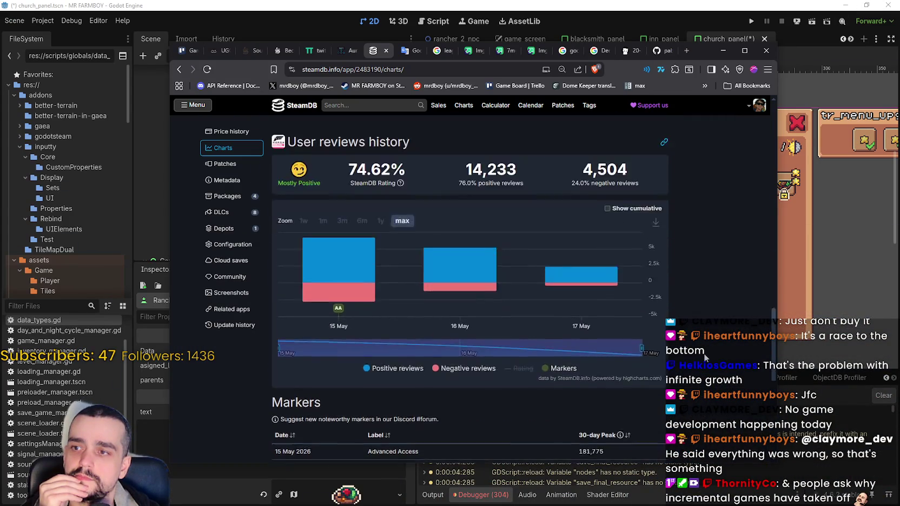
{"action": "scroll", "coordinate": [705, 357], "scroll_direction": "up", "scroll_amount": 10}
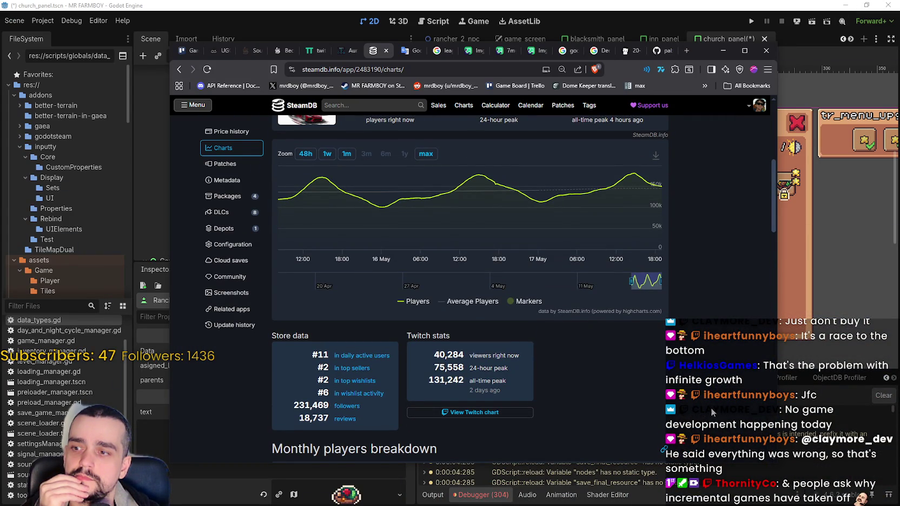
{"action": "scroll", "coordinate": [710, 407], "scroll_direction": "up", "scroll_amount": 4}
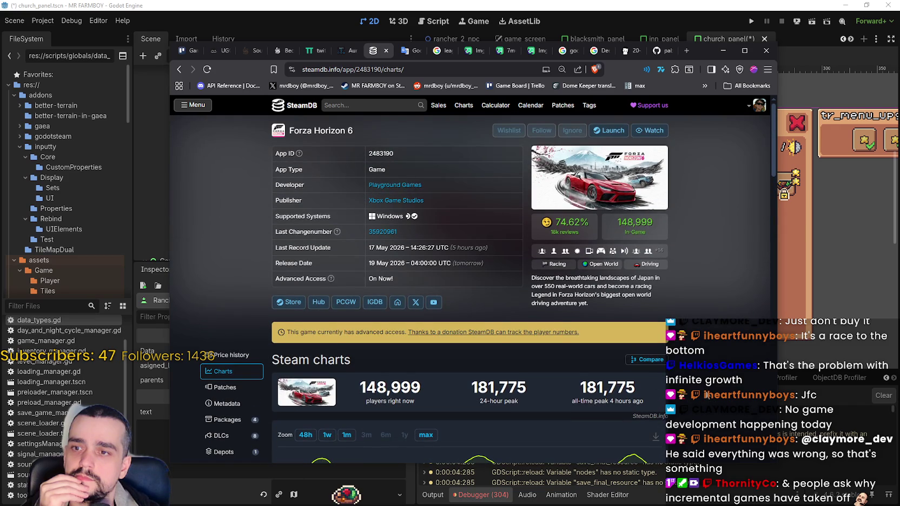
{"action": "scroll", "coordinate": [701, 155], "scroll_direction": "down", "scroll_amount": 2}
{"action": "scroll", "coordinate": [732, 280], "scroll_direction": "up", "scroll_amount": 2}
{"action": "left_click", "coordinate": [723, 50]}
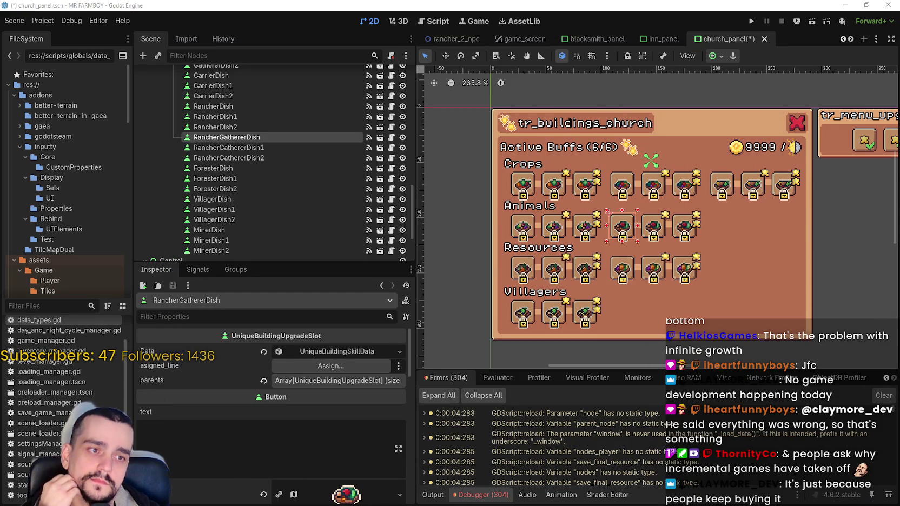
{"action": "scroll", "coordinate": [653, 229], "scroll_direction": "down", "scroll_amount": 2}
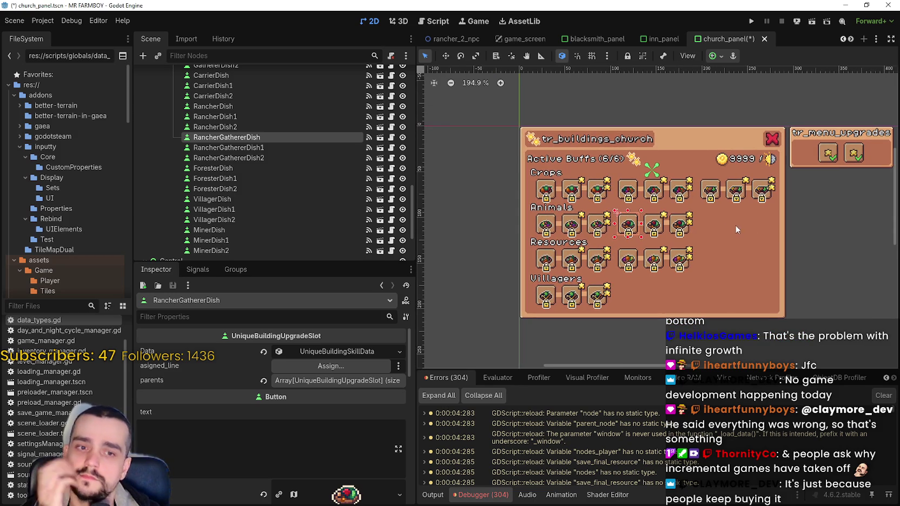
{"action": "scroll", "coordinate": [653, 233], "scroll_direction": "up", "scroll_amount": 4}
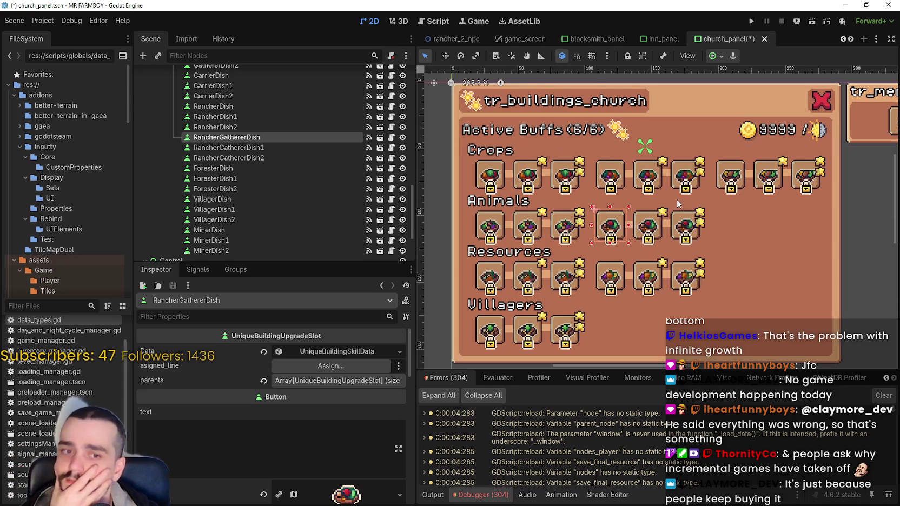
{"action": "left_click", "coordinate": [658, 239]}
{"action": "scroll", "coordinate": [656, 239], "scroll_direction": "up", "scroll_amount": 2}
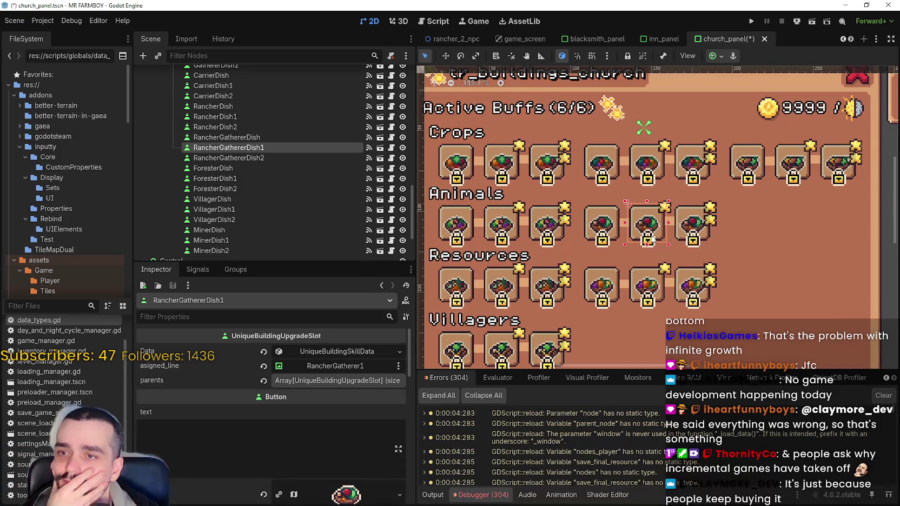
{"action": "scroll", "coordinate": [653, 239], "scroll_direction": "down", "scroll_amount": 4}
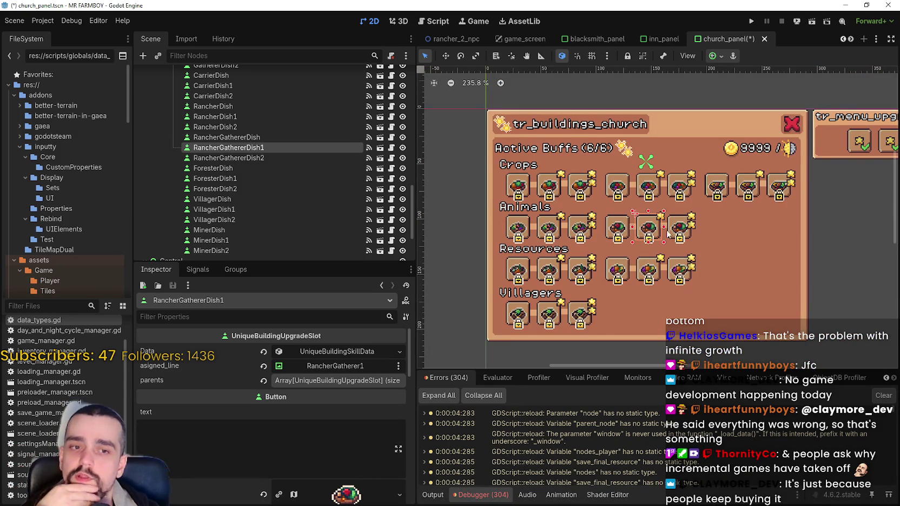
{"action": "scroll", "coordinate": [664, 236], "scroll_direction": "up", "scroll_amount": 4}
{"action": "left_click", "coordinate": [669, 226]}
{"action": "scroll", "coordinate": [669, 226], "scroll_direction": "down", "scroll_amount": 2}
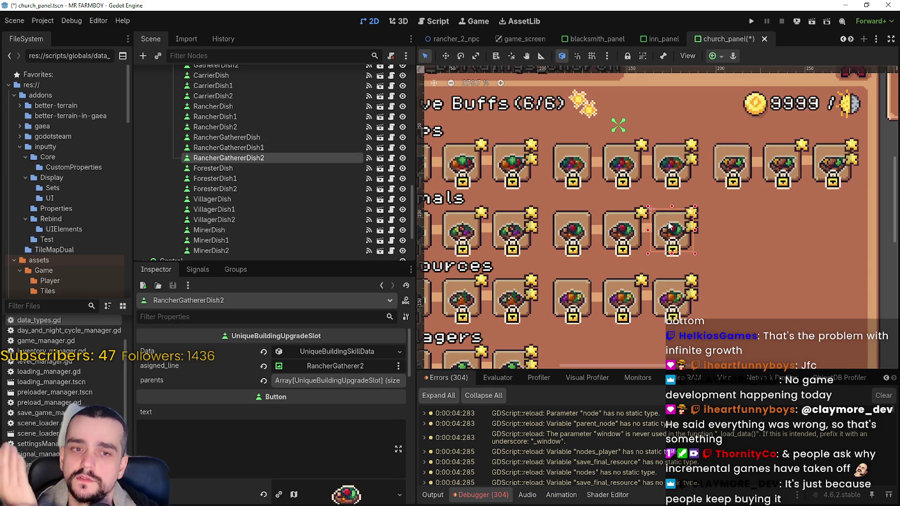
{"action": "scroll", "coordinate": [639, 238], "scroll_direction": "up", "scroll_amount": 2}
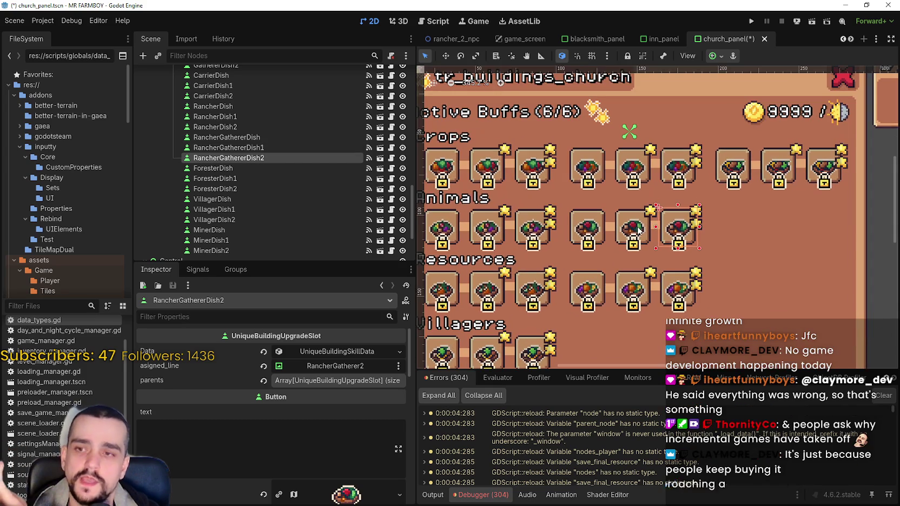
{"action": "left_click", "coordinate": [639, 229]}
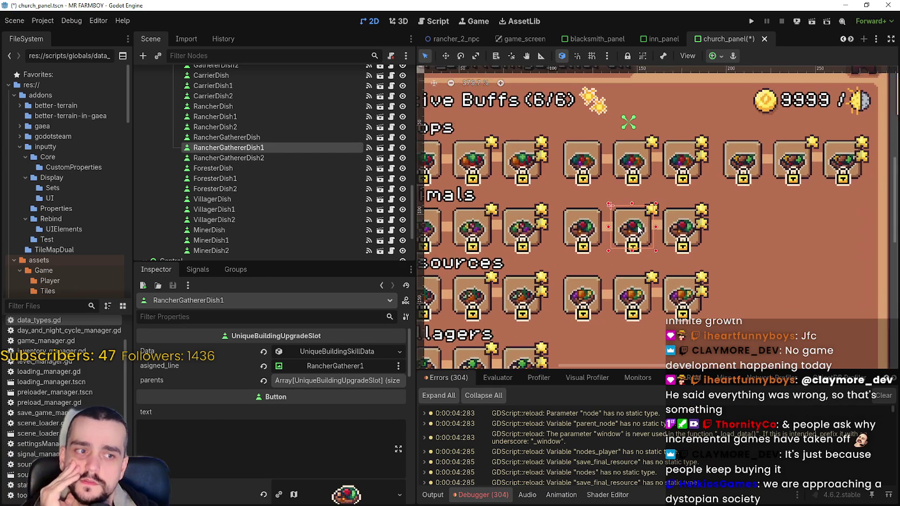
{"action": "scroll", "coordinate": [639, 229], "scroll_direction": "down", "scroll_amount": 2}
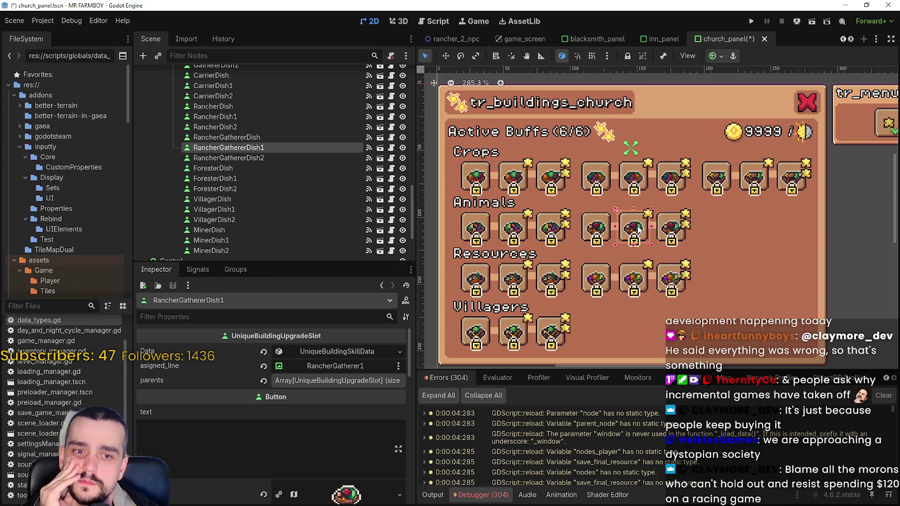
{"action": "scroll", "coordinate": [639, 228], "scroll_direction": "down", "scroll_amount": 2}
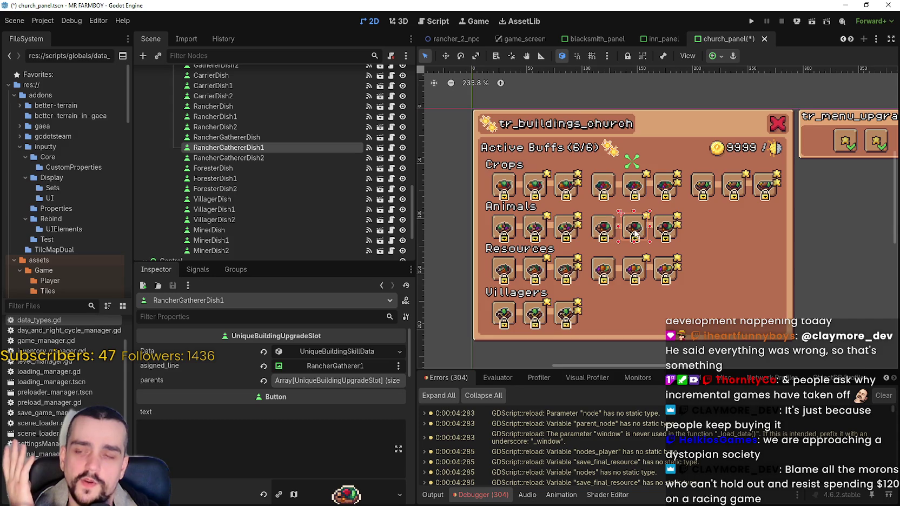
{"action": "scroll", "coordinate": [637, 232], "scroll_direction": "up", "scroll_amount": 4}
{"action": "scroll", "coordinate": [635, 232], "scroll_direction": "up", "scroll_amount": 1}
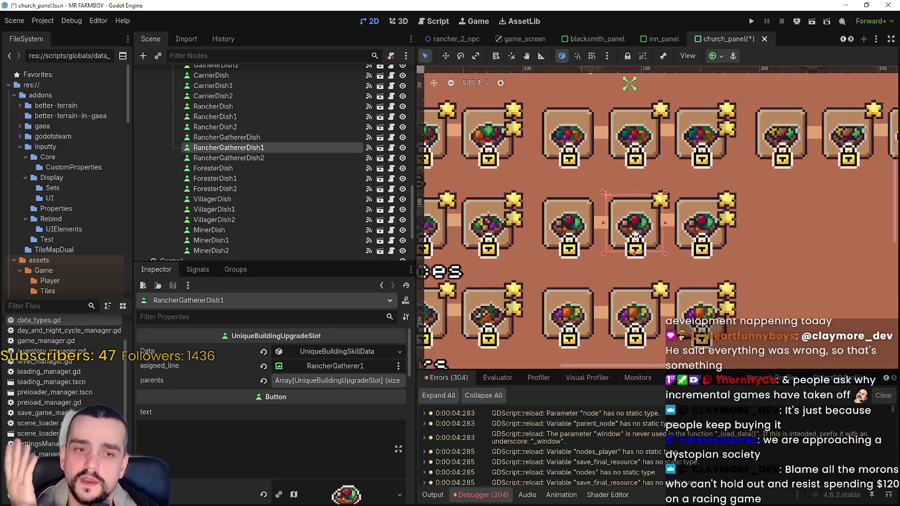
{"action": "scroll", "coordinate": [635, 234], "scroll_direction": "down", "scroll_amount": 3}
{"action": "scroll", "coordinate": [635, 236], "scroll_direction": "up", "scroll_amount": 1}
{"action": "scroll", "coordinate": [634, 234], "scroll_direction": "up", "scroll_amount": 5}
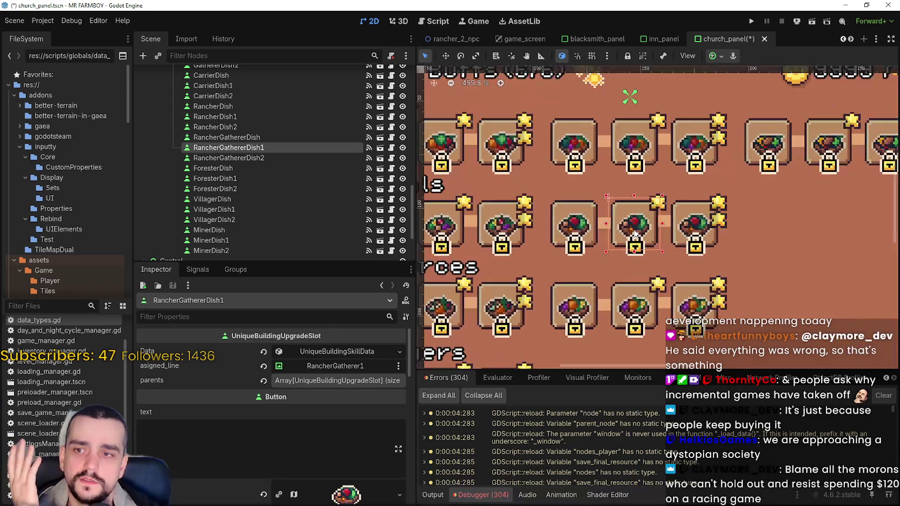
{"action": "scroll", "coordinate": [634, 234], "scroll_direction": "down", "scroll_amount": 4}
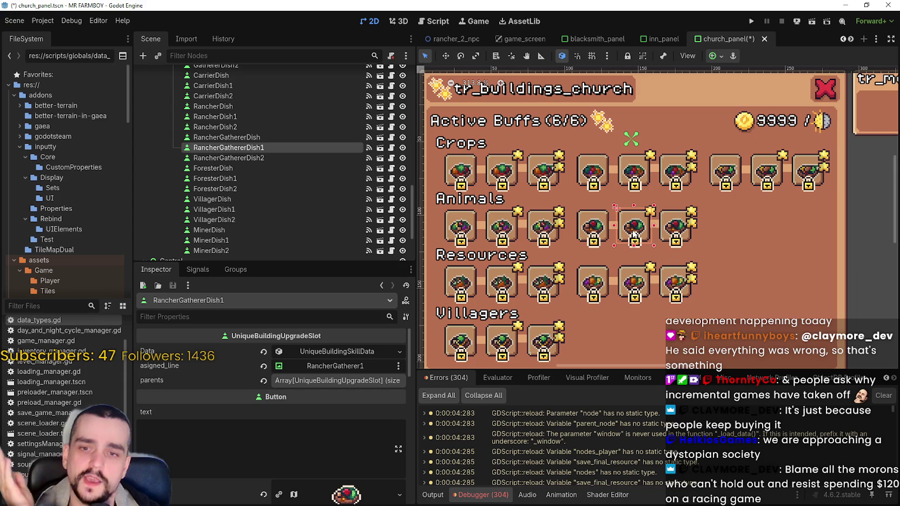
{"action": "scroll", "coordinate": [624, 232], "scroll_direction": "up", "scroll_amount": 3}
{"action": "scroll", "coordinate": [622, 231], "scroll_direction": "down", "scroll_amount": 4}
{"action": "left_click", "coordinate": [596, 232]}
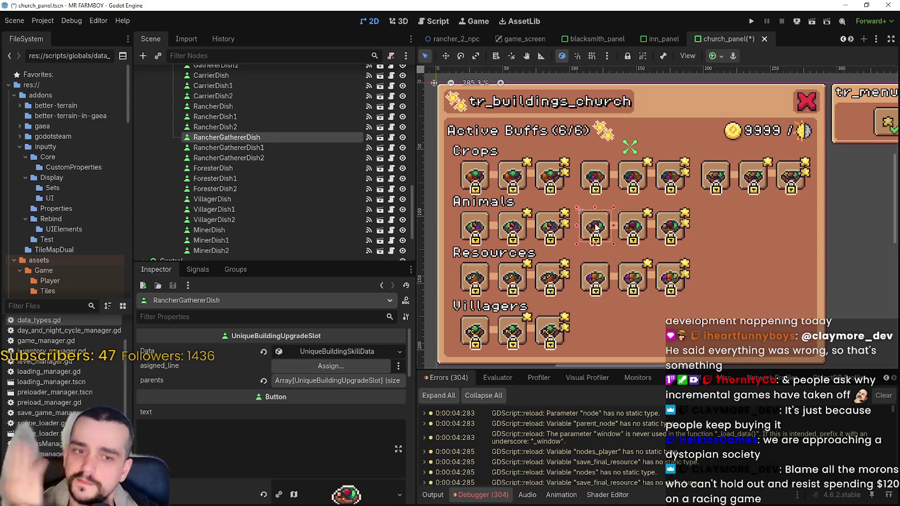
{"action": "scroll", "coordinate": [595, 227], "scroll_direction": "up", "scroll_amount": 2}
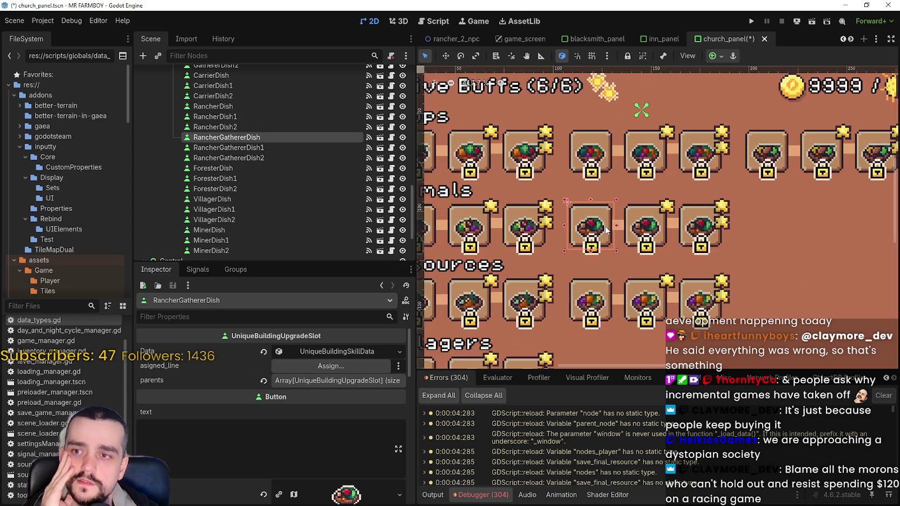
{"action": "scroll", "coordinate": [628, 238], "scroll_direction": "down", "scroll_amount": 4}
{"action": "scroll", "coordinate": [660, 252], "scroll_direction": "up", "scroll_amount": 3}
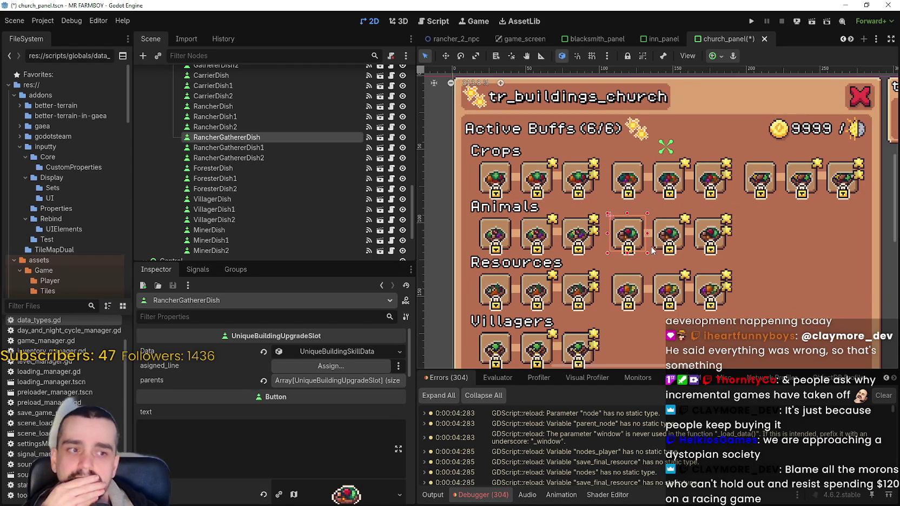
{"action": "scroll", "coordinate": [652, 250], "scroll_direction": "down", "scroll_amount": 2}
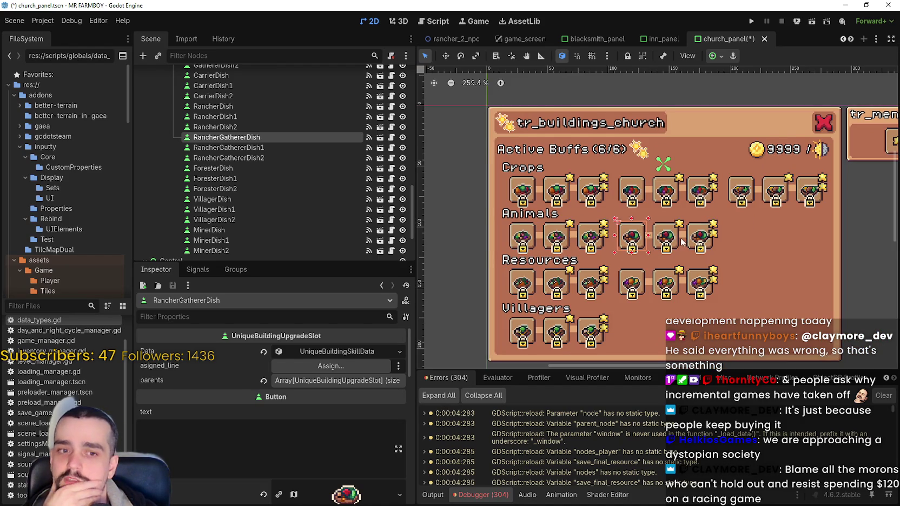
{"action": "left_click", "coordinate": [694, 237]}
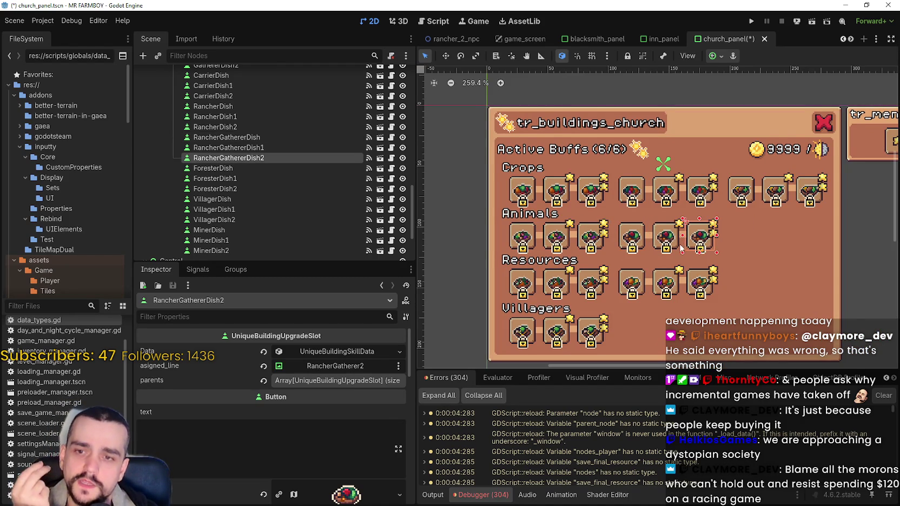
{"action": "scroll", "coordinate": [681, 244], "scroll_direction": "up", "scroll_amount": 1}
{"action": "scroll", "coordinate": [685, 254], "scroll_direction": "up", "scroll_amount": 1}
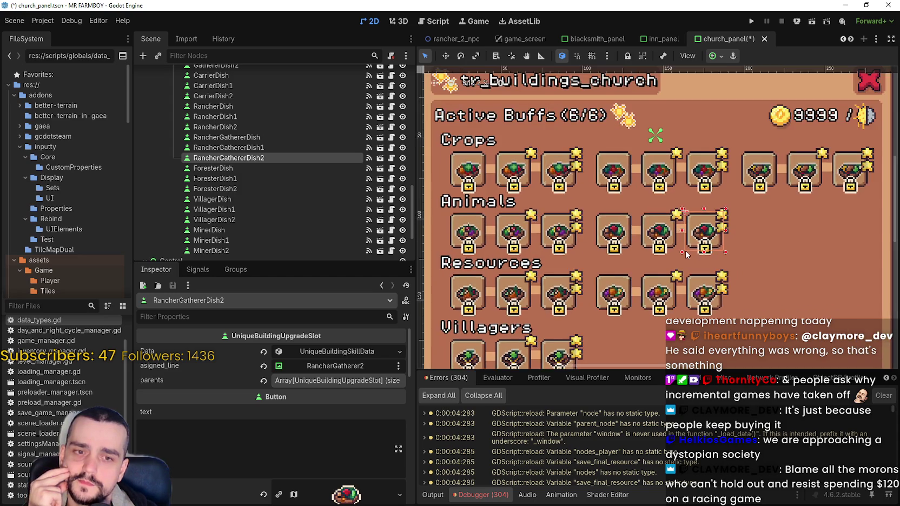
{"action": "scroll", "coordinate": [703, 246], "scroll_direction": "down", "scroll_amount": 3}
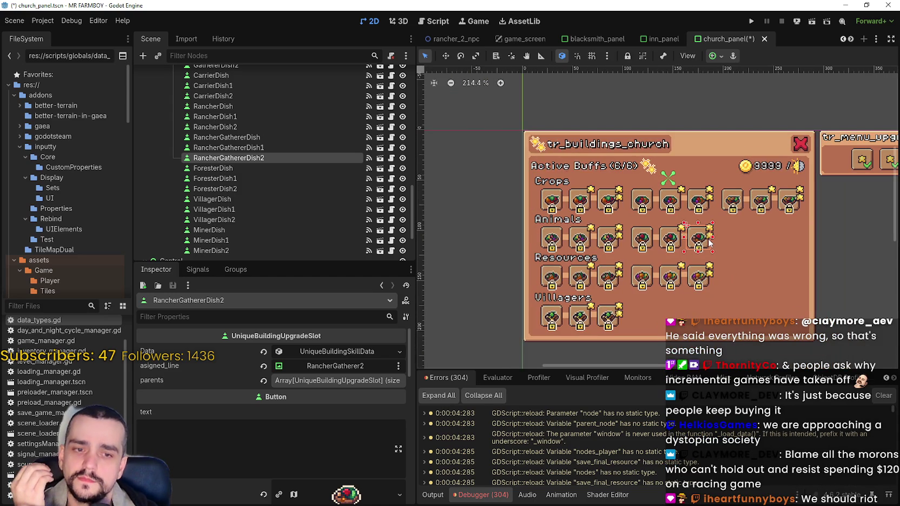
{"action": "scroll", "coordinate": [710, 270], "scroll_direction": "up", "scroll_amount": 1}
{"action": "scroll", "coordinate": [711, 284], "scroll_direction": "down", "scroll_amount": 2}
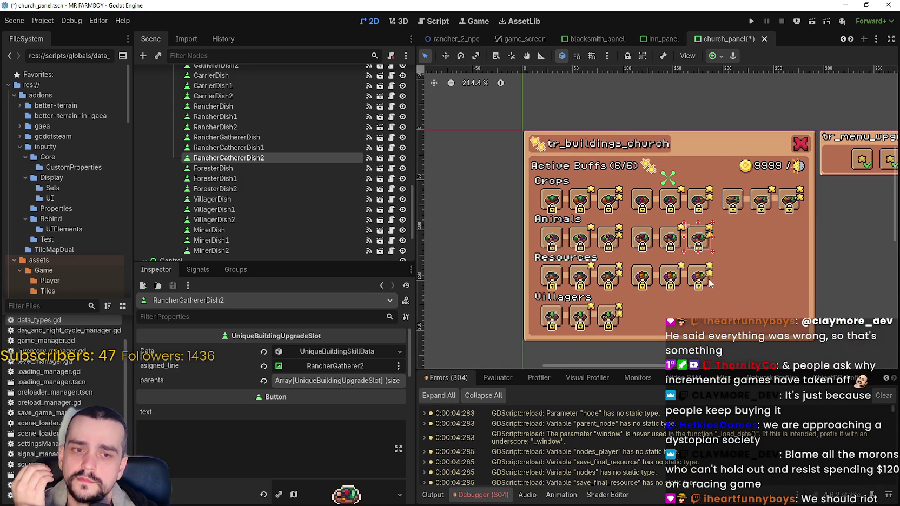
{"action": "scroll", "coordinate": [711, 284], "scroll_direction": "up", "scroll_amount": 4}
{"action": "left_click", "coordinate": [701, 273]}
{"action": "scroll", "coordinate": [702, 274], "scroll_direction": "down", "scroll_amount": 3}
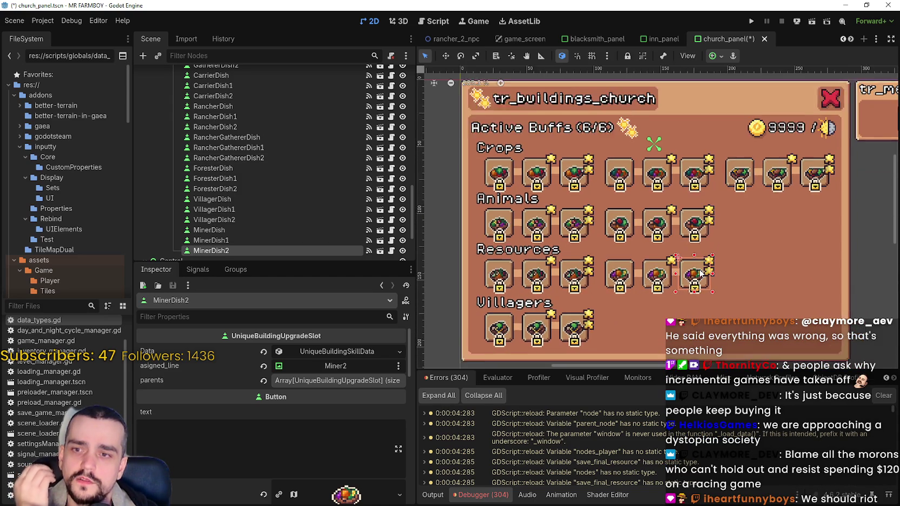
{"action": "scroll", "coordinate": [701, 273], "scroll_direction": "down", "scroll_amount": 1}
{"action": "scroll", "coordinate": [701, 274], "scroll_direction": "up", "scroll_amount": 2}
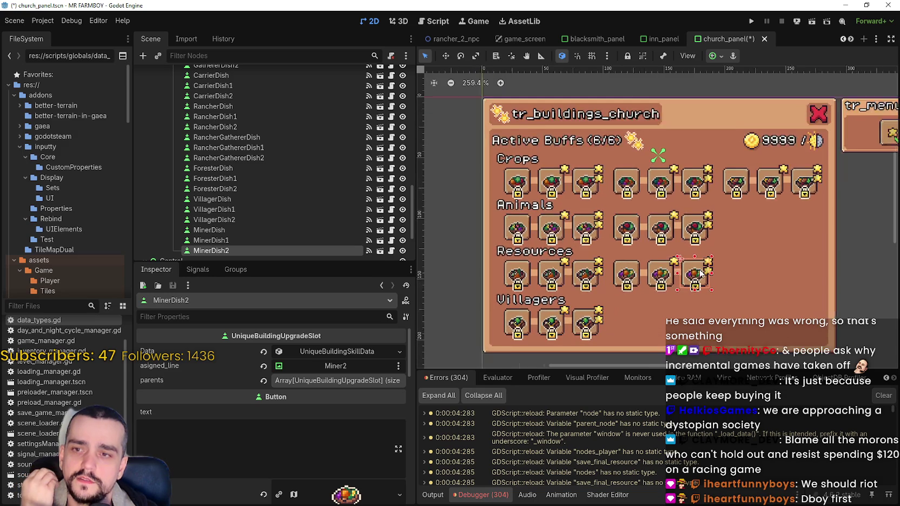
{"action": "scroll", "coordinate": [694, 277], "scroll_direction": "down", "scroll_amount": 1}
{"action": "scroll", "coordinate": [694, 278], "scroll_direction": "up", "scroll_amount": 3}
{"action": "scroll", "coordinate": [694, 277], "scroll_direction": "up", "scroll_amount": 1}
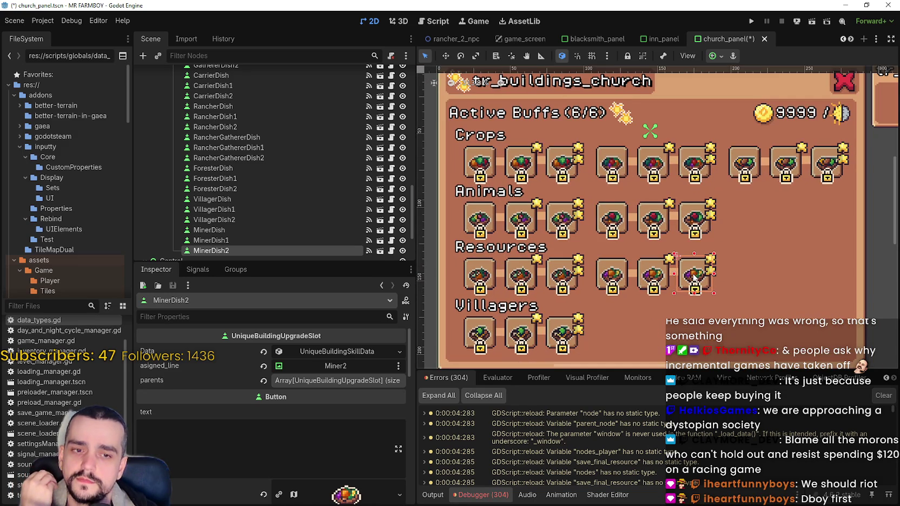
{"action": "scroll", "coordinate": [694, 277], "scroll_direction": "down", "scroll_amount": 4}
{"action": "scroll", "coordinate": [694, 277], "scroll_direction": "up", "scroll_amount": 1}
{"action": "scroll", "coordinate": [694, 278], "scroll_direction": "down", "scroll_amount": 1}
{"action": "scroll", "coordinate": [694, 278], "scroll_direction": "up", "scroll_amount": 2}
{"action": "scroll", "coordinate": [694, 277], "scroll_direction": "down", "scroll_amount": 2}
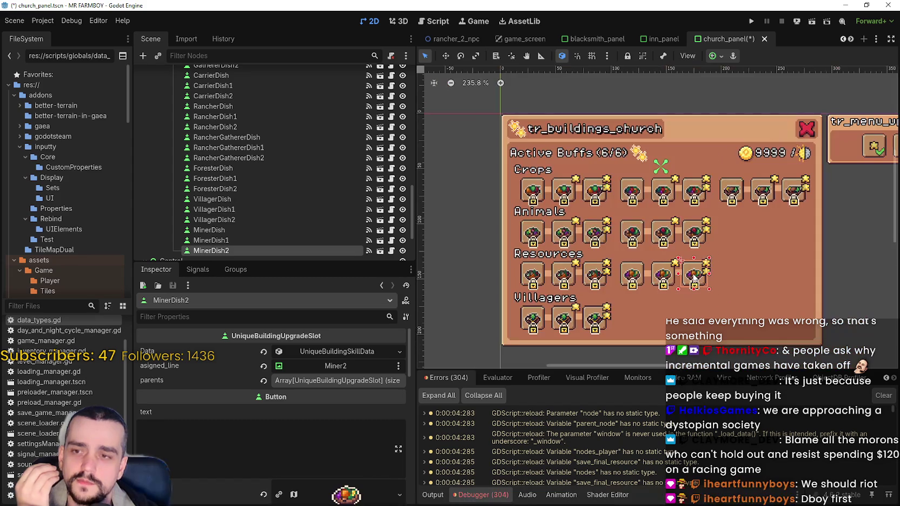
{"action": "scroll", "coordinate": [694, 277], "scroll_direction": "down", "scroll_amount": 2}
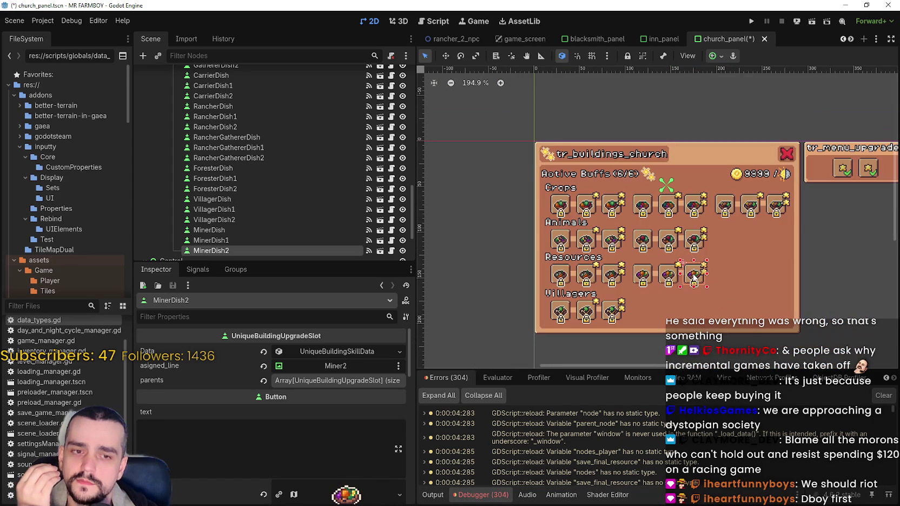
{"action": "left_click", "coordinate": [657, 273]}
{"action": "scroll", "coordinate": [669, 276], "scroll_direction": "up", "scroll_amount": 8}
{"action": "scroll", "coordinate": [661, 277], "scroll_direction": "down", "scroll_amount": 6}
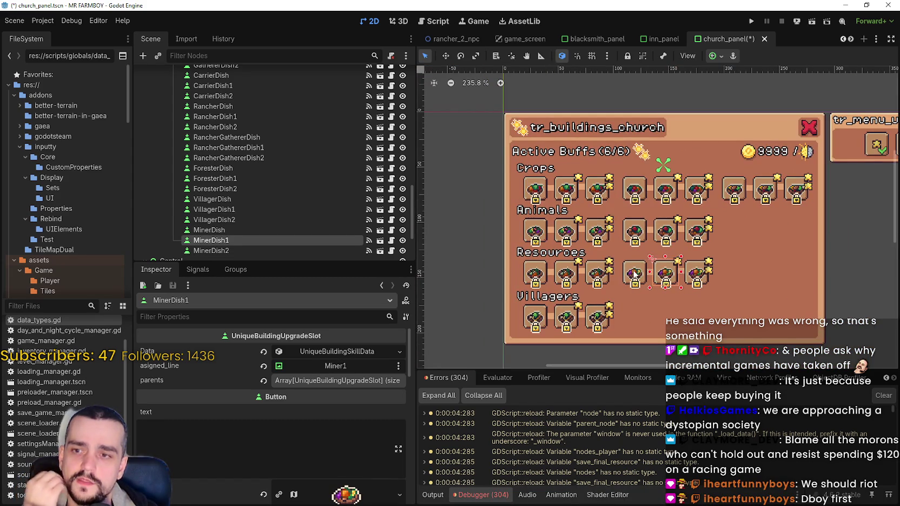
{"action": "left_click", "coordinate": [635, 274]}
{"action": "scroll", "coordinate": [635, 275], "scroll_direction": "up", "scroll_amount": 3}
{"action": "left_click", "coordinate": [683, 279]}
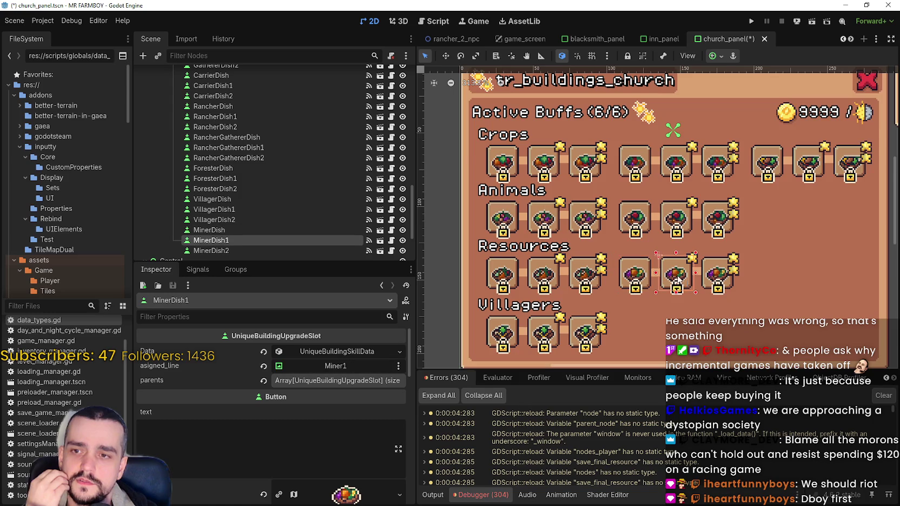
{"action": "scroll", "coordinate": [688, 284], "scroll_direction": "down", "scroll_amount": 4}
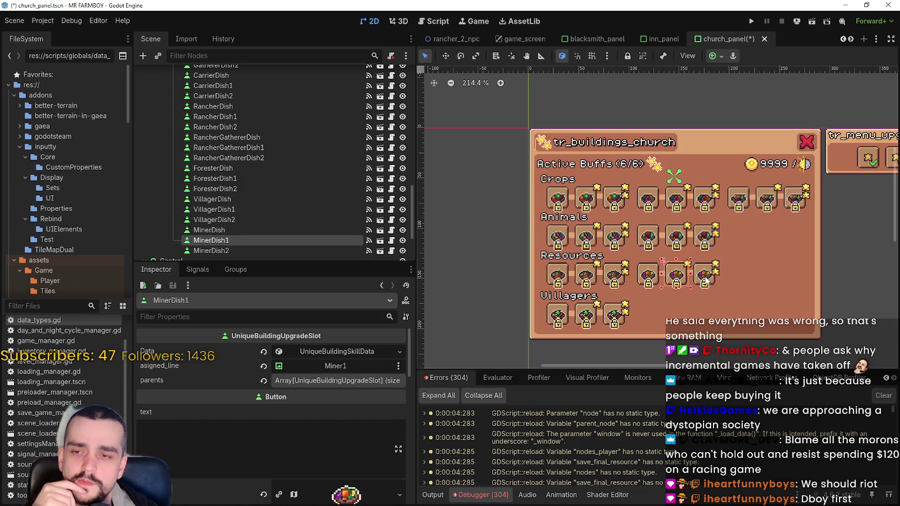
{"action": "scroll", "coordinate": [698, 278], "scroll_direction": "up", "scroll_amount": 4}
{"action": "scroll", "coordinate": [667, 276], "scroll_direction": "down", "scroll_amount": 2}
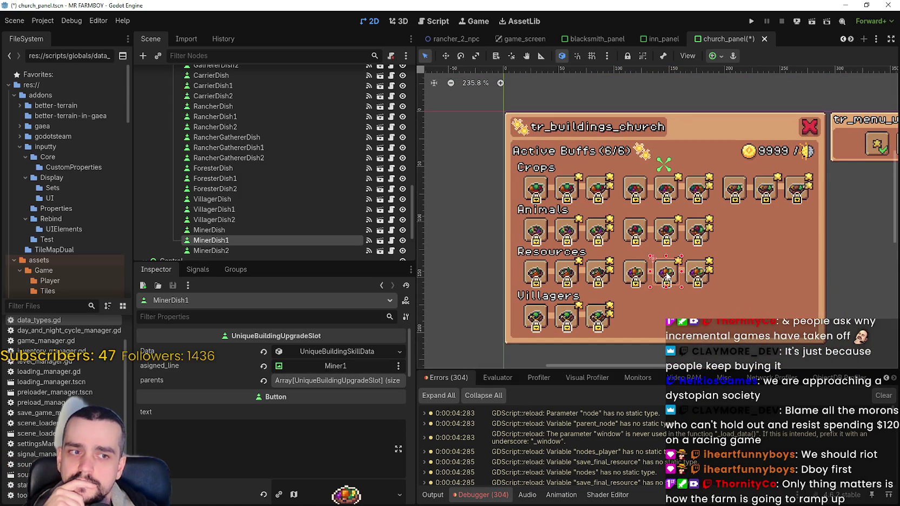
{"action": "scroll", "coordinate": [667, 276], "scroll_direction": "up", "scroll_amount": 1}
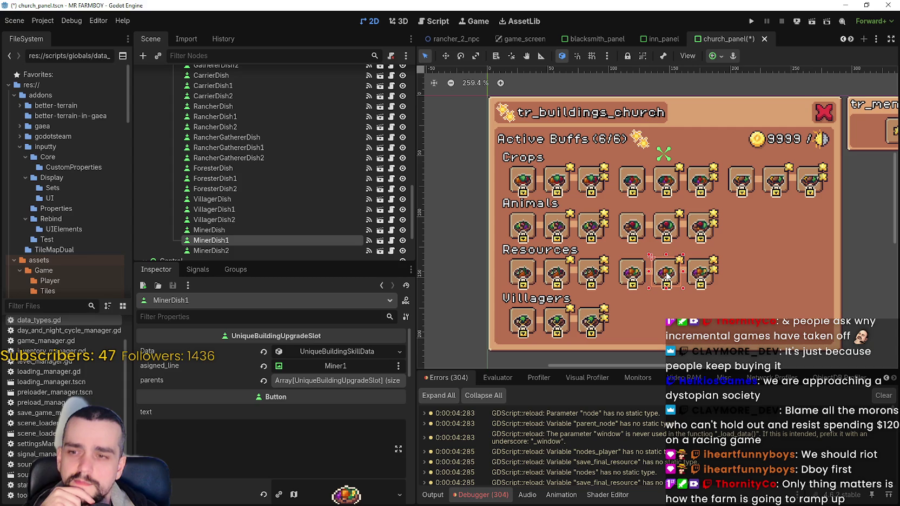
{"action": "scroll", "coordinate": [667, 275], "scroll_direction": "up", "scroll_amount": 2}
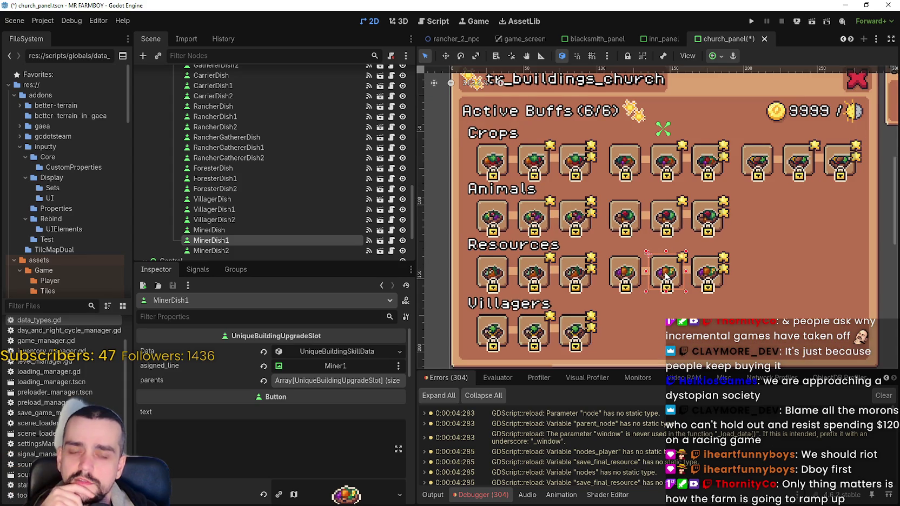
{"action": "scroll", "coordinate": [643, 273], "scroll_direction": "down", "scroll_amount": 1}
{"action": "left_click", "coordinate": [642, 273]}
{"action": "scroll", "coordinate": [639, 273], "scroll_direction": "down", "scroll_amount": 6}
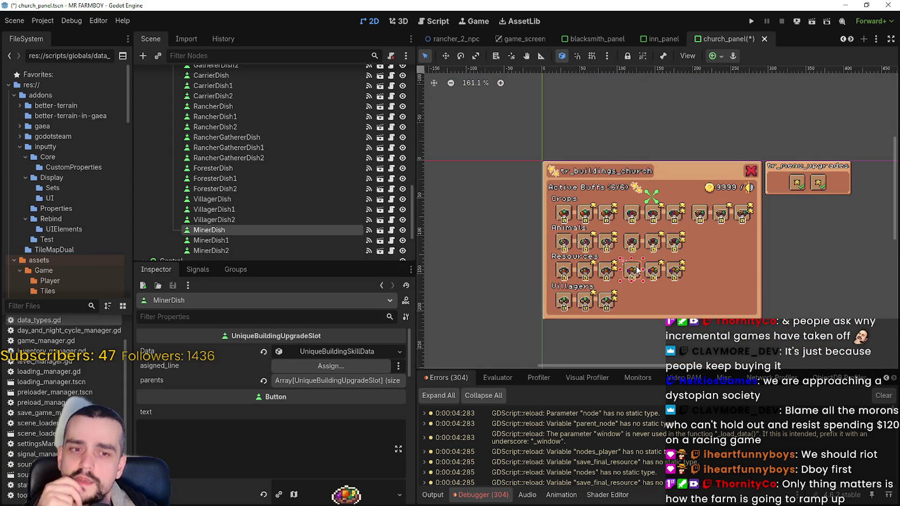
{"action": "scroll", "coordinate": [639, 269], "scroll_direction": "up", "scroll_amount": 2}
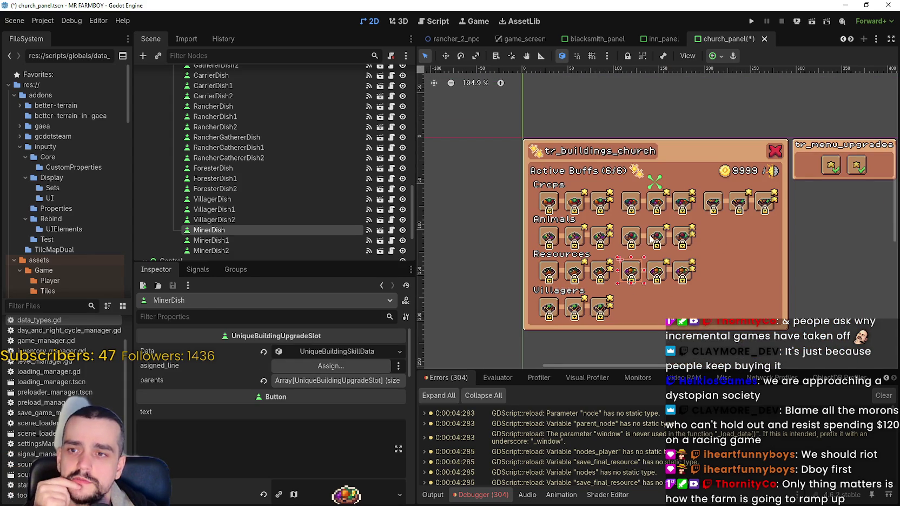
{"action": "left_click", "coordinate": [651, 239]}
{"action": "scroll", "coordinate": [644, 242], "scroll_direction": "up", "scroll_amount": 2}
{"action": "left_click", "coordinate": [629, 244]}
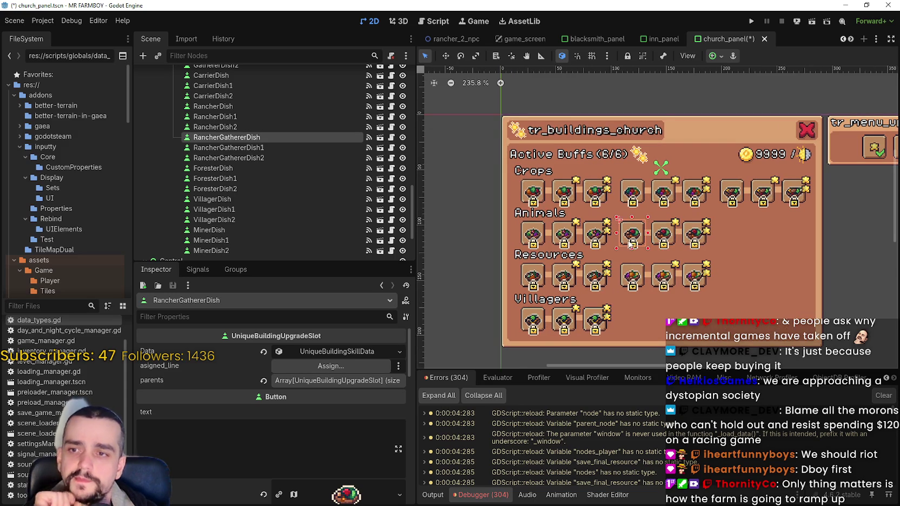
{"action": "scroll", "coordinate": [630, 244], "scroll_direction": "up", "scroll_amount": 3}
{"action": "left_click", "coordinate": [591, 242]}
{"action": "scroll", "coordinate": [593, 248], "scroll_direction": "down", "scroll_amount": 4}
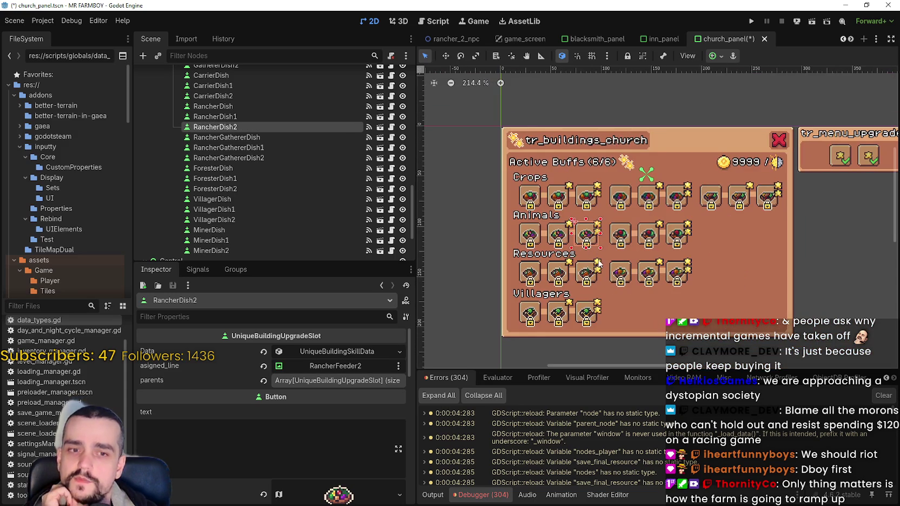
{"action": "left_click", "coordinate": [585, 272]}
{"action": "scroll", "coordinate": [585, 272], "scroll_direction": "up", "scroll_amount": 4}
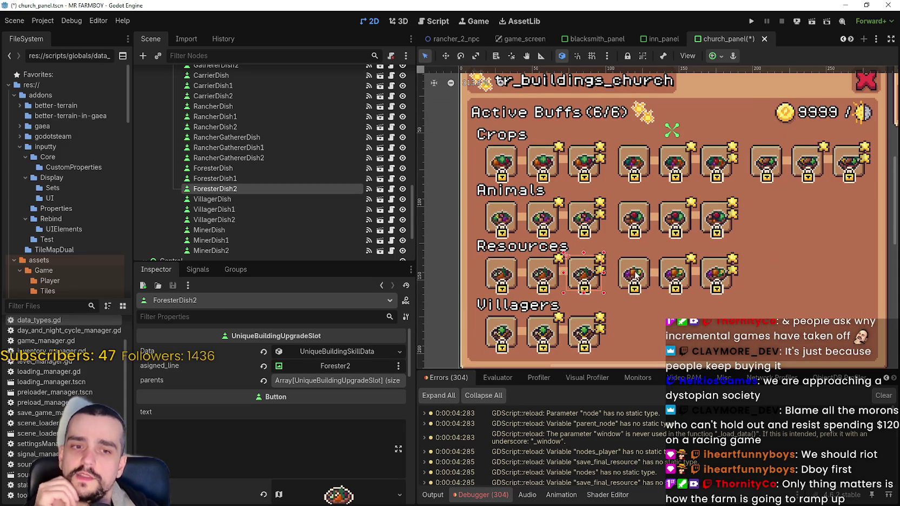
{"action": "scroll", "coordinate": [637, 275], "scroll_direction": "down", "scroll_amount": 3}
{"action": "left_click", "coordinate": [634, 273]}
{"action": "left_click", "coordinate": [667, 280]}
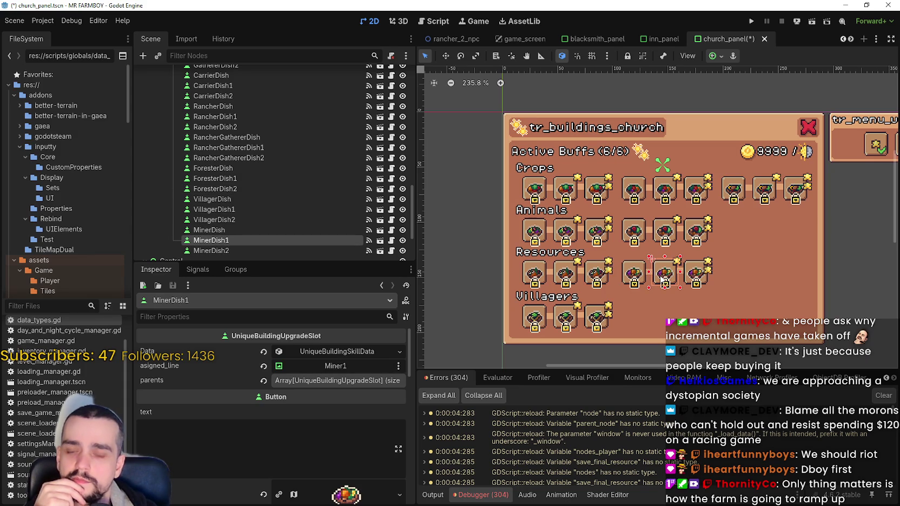
{"action": "scroll", "coordinate": [661, 279], "scroll_direction": "down", "scroll_amount": 2}
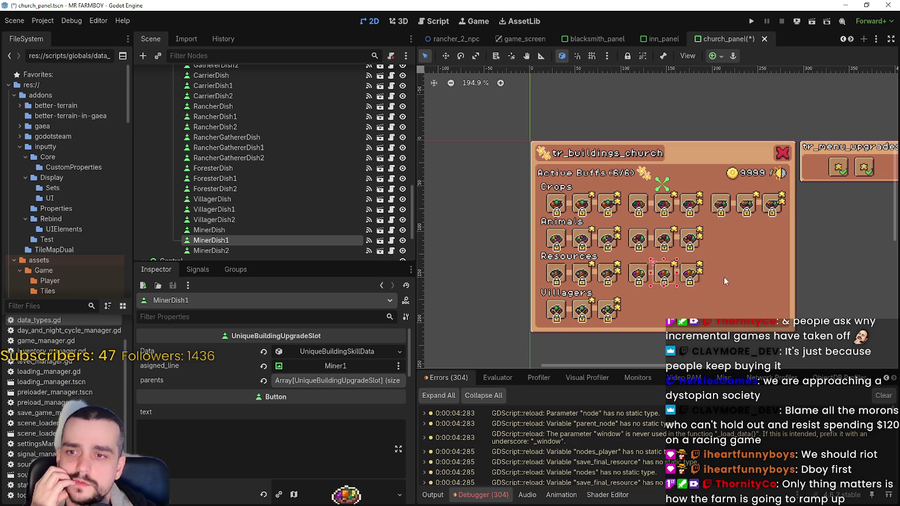
{"action": "left_click", "coordinate": [694, 274]}
{"action": "scroll", "coordinate": [695, 275], "scroll_direction": "down", "scroll_amount": 2}
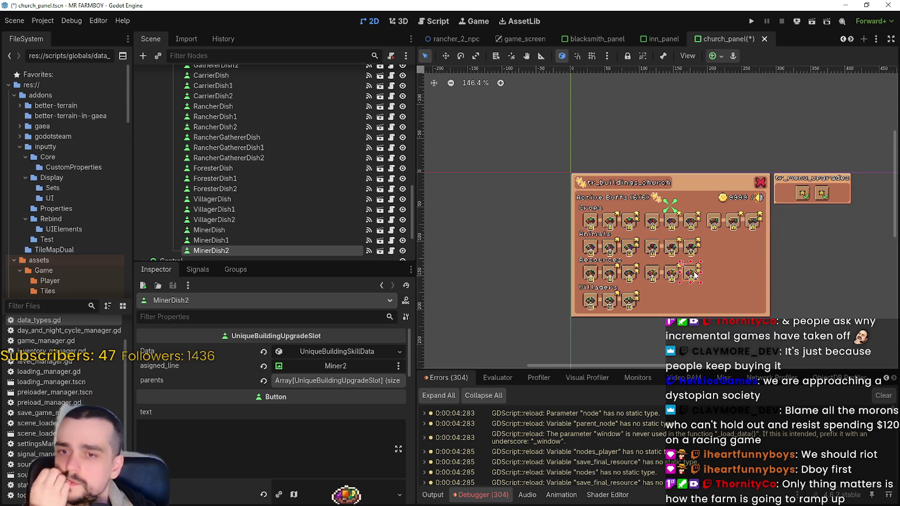
{"action": "scroll", "coordinate": [695, 275], "scroll_direction": "up", "scroll_amount": 2}
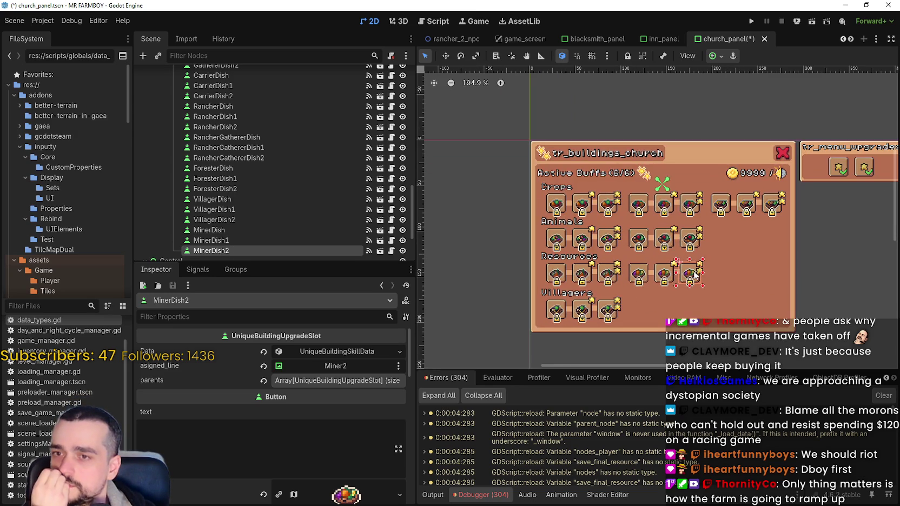
{"action": "scroll", "coordinate": [694, 275], "scroll_direction": "up", "scroll_amount": 2}
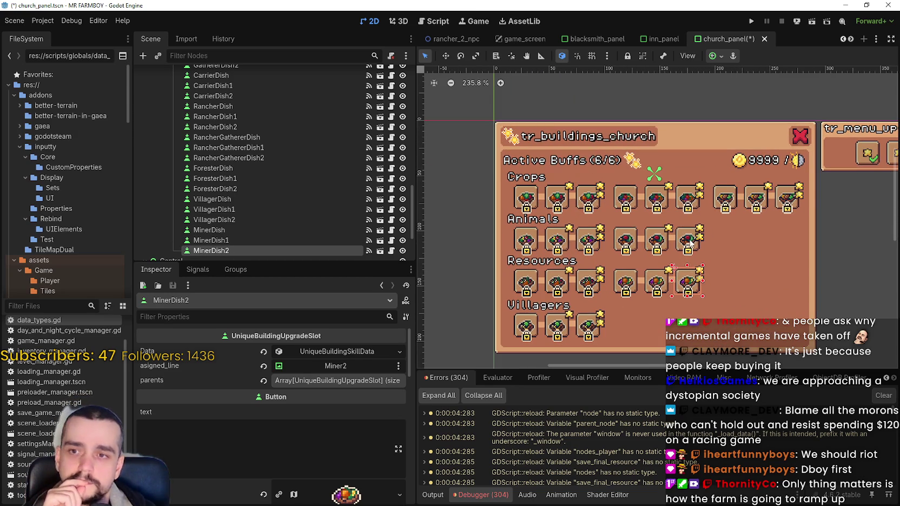
{"action": "left_click", "coordinate": [690, 245]}
{"action": "scroll", "coordinate": [685, 246], "scroll_direction": "down", "scroll_amount": 3}
{"action": "scroll", "coordinate": [679, 246], "scroll_direction": "up", "scroll_amount": 2}
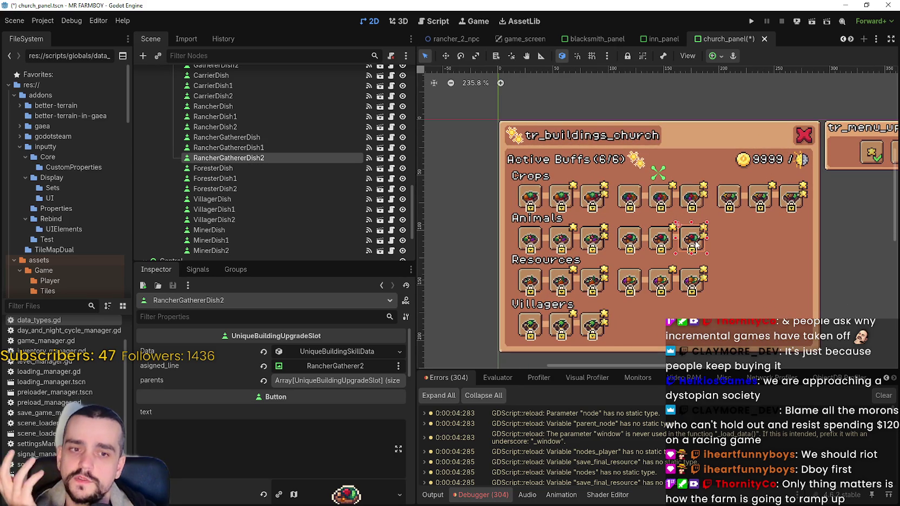
{"action": "scroll", "coordinate": [697, 244], "scroll_direction": "down", "scroll_amount": 1}
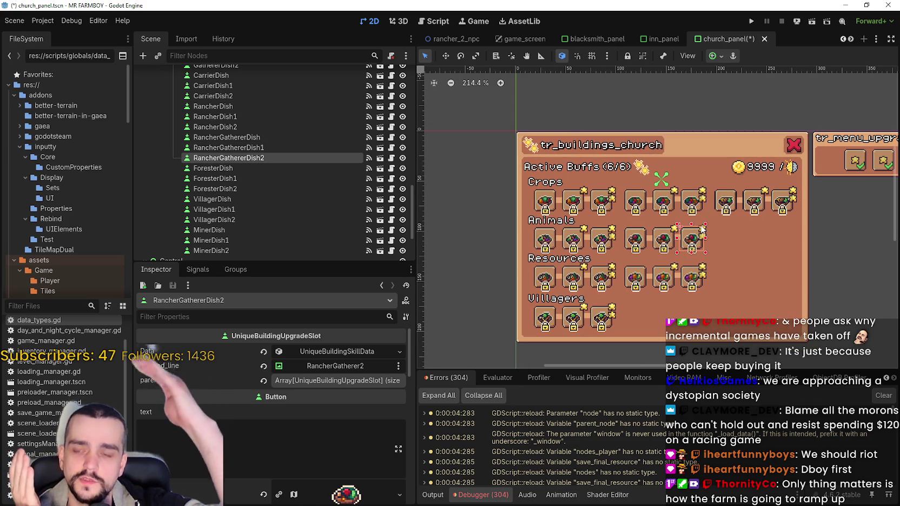
{"action": "scroll", "coordinate": [703, 230], "scroll_direction": "down", "scroll_amount": 1}
{"action": "scroll", "coordinate": [704, 230], "scroll_direction": "up", "scroll_amount": 2}
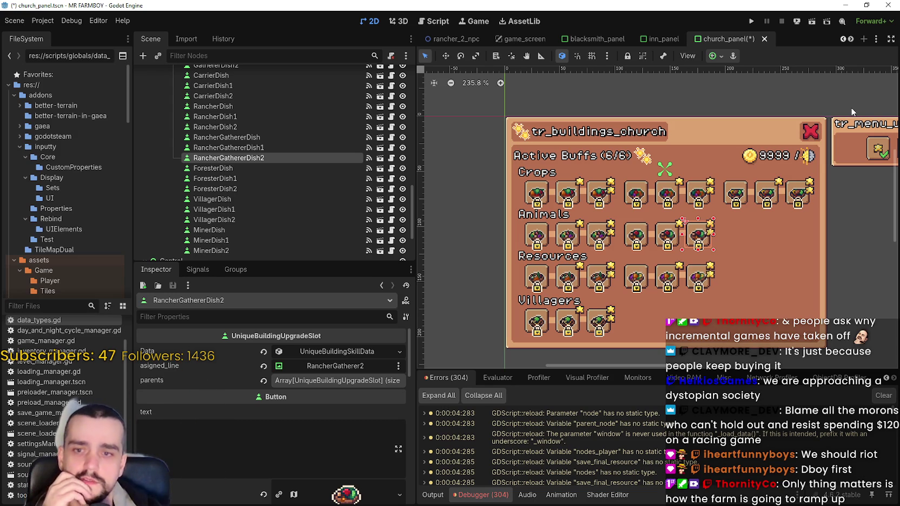
{"action": "scroll", "coordinate": [698, 291], "scroll_direction": "down", "scroll_amount": 2}
{"action": "left_click", "coordinate": [698, 291]}
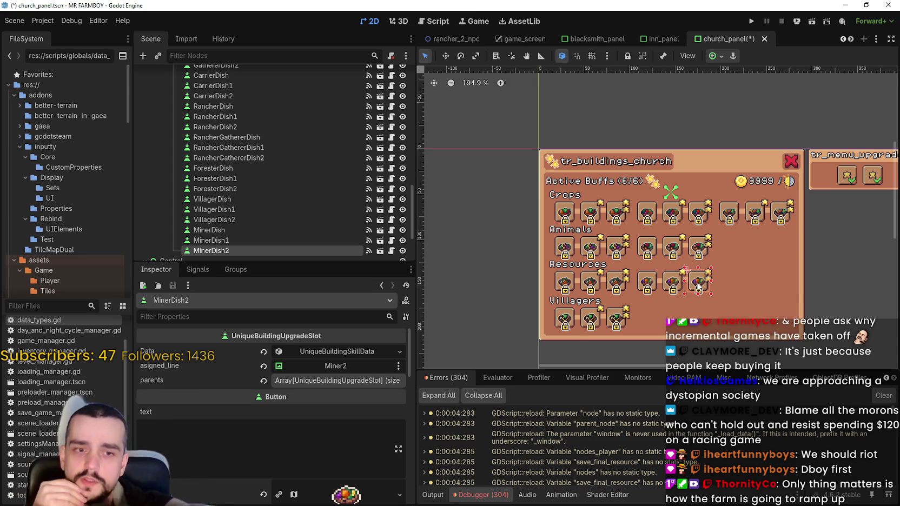
{"action": "scroll", "coordinate": [691, 295], "scroll_direction": "down", "scroll_amount": 3}
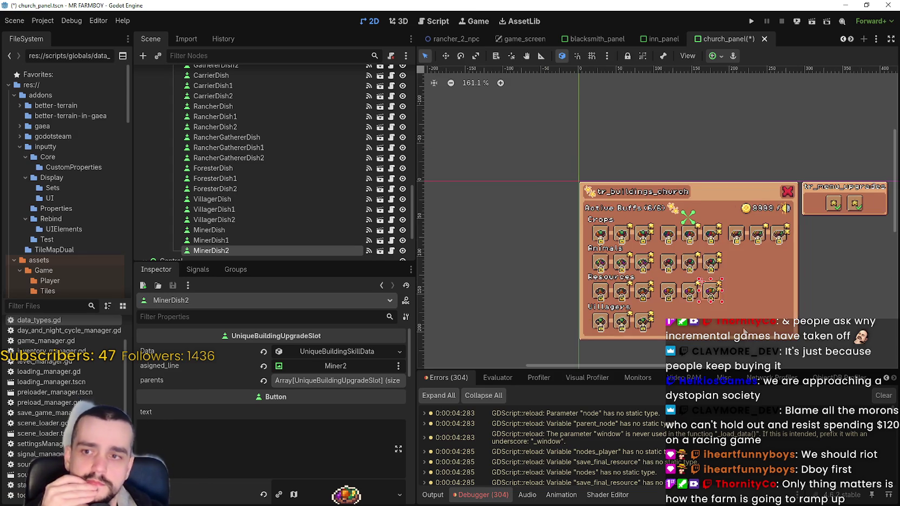
{"action": "scroll", "coordinate": [643, 279], "scroll_direction": "up", "scroll_amount": 3}
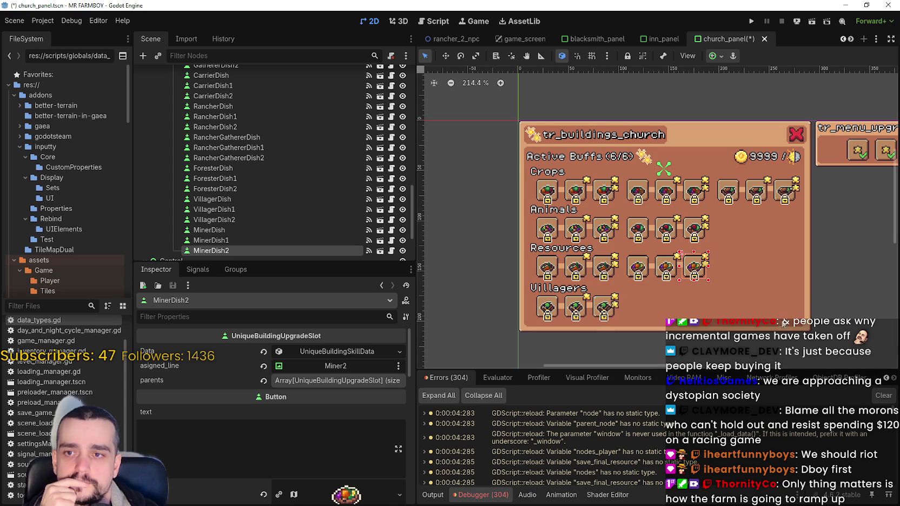
{"action": "scroll", "coordinate": [710, 283], "scroll_direction": "down", "scroll_amount": 2}
{"action": "left_click", "coordinate": [698, 269]}
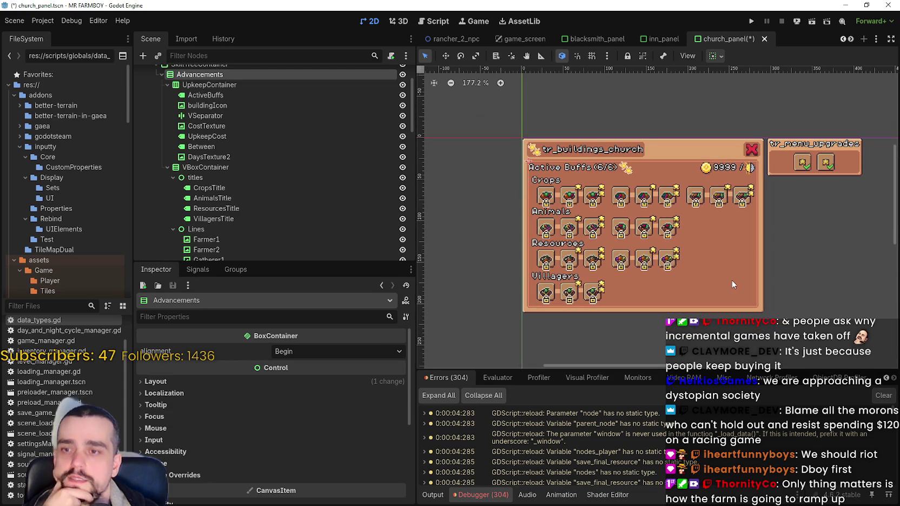
{"action": "scroll", "coordinate": [714, 285], "scroll_direction": "up", "scroll_amount": 2}
{"action": "scroll", "coordinate": [713, 285], "scroll_direction": "down", "scroll_amount": 2}
{"action": "scroll", "coordinate": [726, 281], "scroll_direction": "down", "scroll_amount": 2}
{"action": "scroll", "coordinate": [724, 282], "scroll_direction": "up", "scroll_amount": 2}
{"action": "scroll", "coordinate": [719, 284], "scroll_direction": "up", "scroll_amount": 3}
{"action": "scroll", "coordinate": [719, 284], "scroll_direction": "down", "scroll_amount": 3}
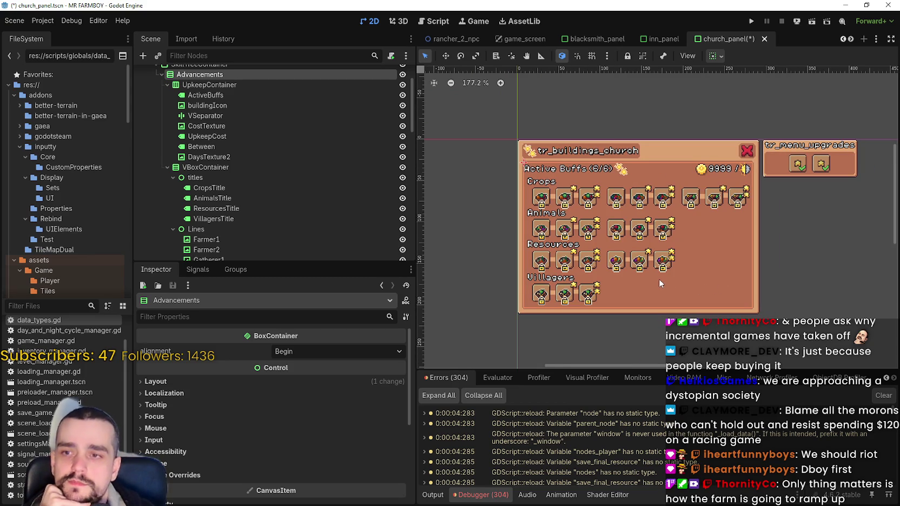
{"action": "scroll", "coordinate": [686, 284], "scroll_direction": "down", "scroll_amount": 2}
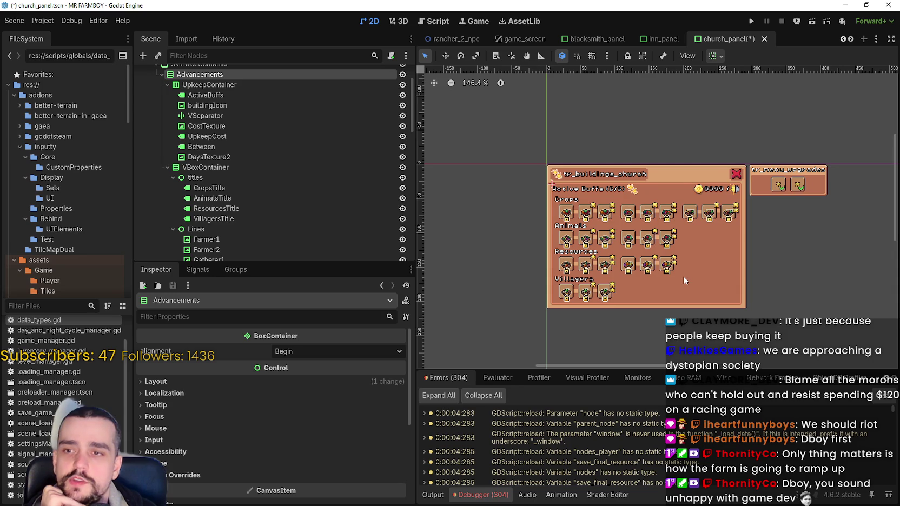
{"action": "scroll", "coordinate": [684, 280], "scroll_direction": "up", "scroll_amount": 6}
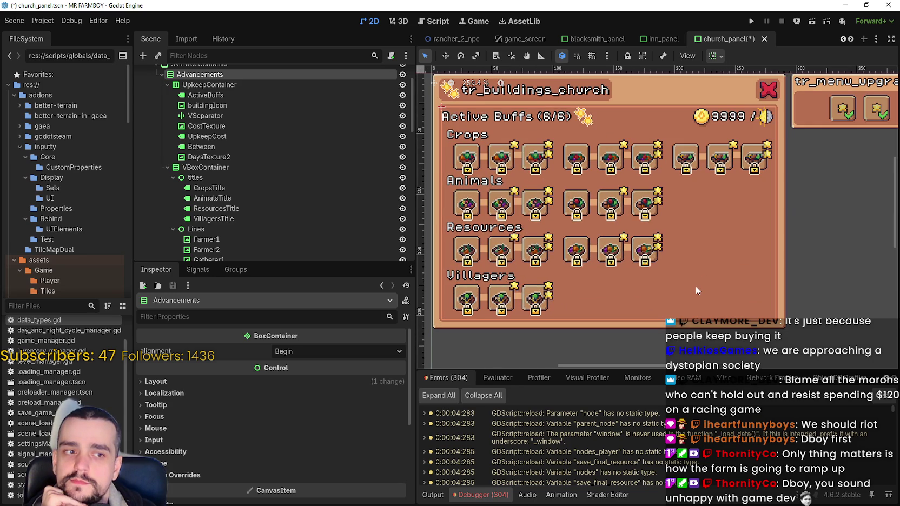
{"action": "scroll", "coordinate": [695, 286], "scroll_direction": "down", "scroll_amount": 5}
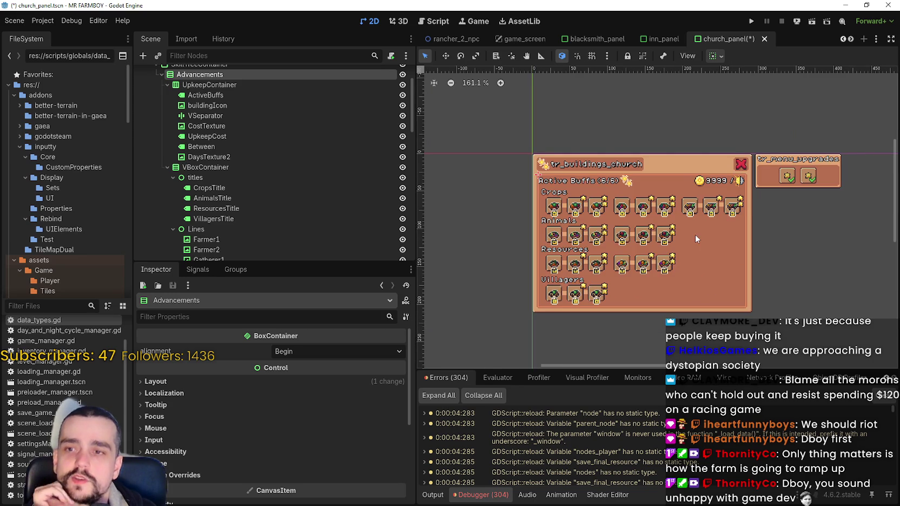
{"action": "scroll", "coordinate": [697, 238], "scroll_direction": "up", "scroll_amount": 6}
{"action": "scroll", "coordinate": [713, 292], "scroll_direction": "down", "scroll_amount": 4}
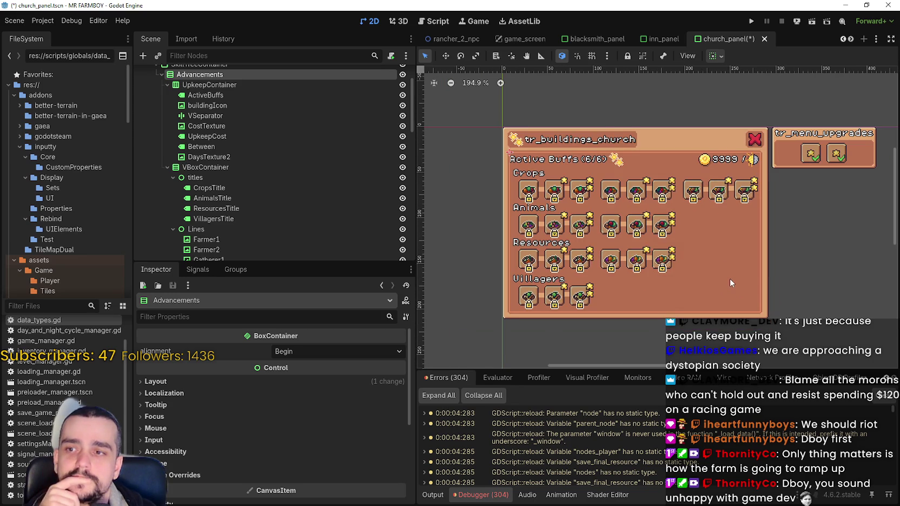
{"action": "scroll", "coordinate": [732, 278], "scroll_direction": "down", "scroll_amount": 1}
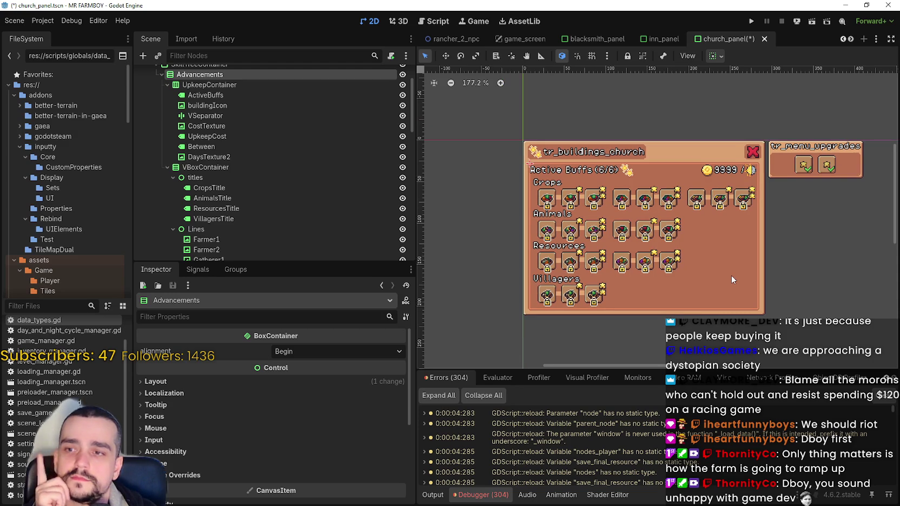
{"action": "scroll", "coordinate": [731, 275], "scroll_direction": "up", "scroll_amount": 2}
{"action": "scroll", "coordinate": [764, 292], "scroll_direction": "up", "scroll_amount": 5}
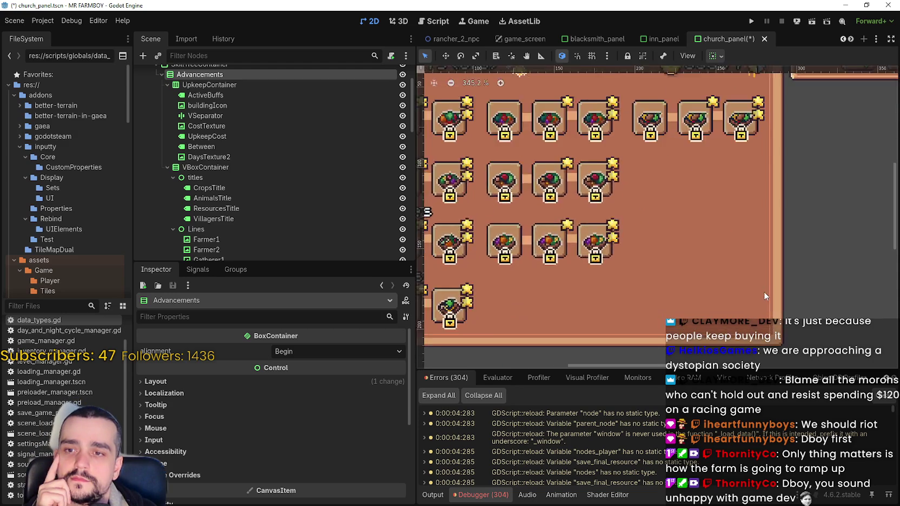
{"action": "scroll", "coordinate": [763, 292], "scroll_direction": "down", "scroll_amount": 7}
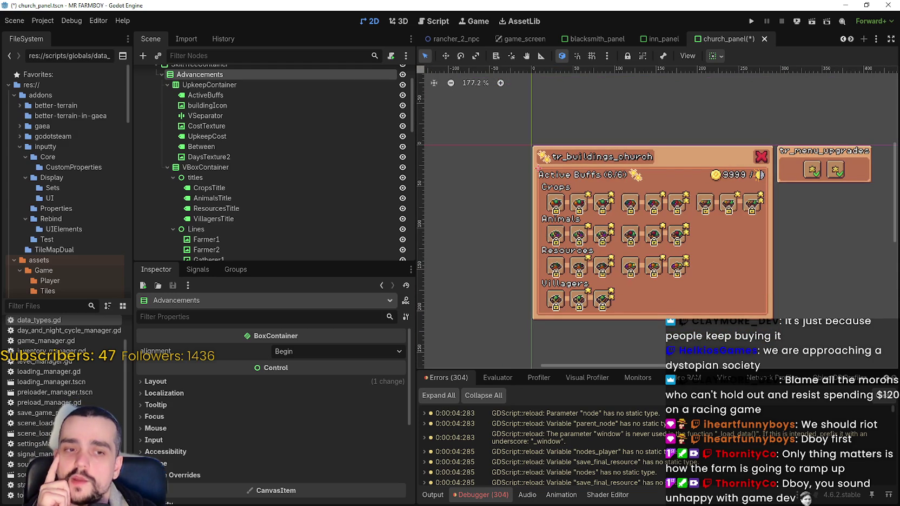
{"action": "key", "text": "alt+Tab"}
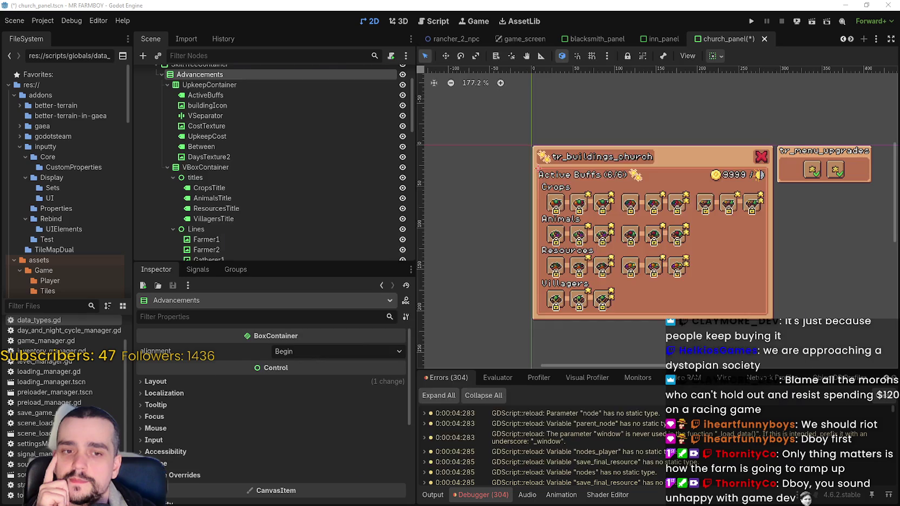
Step: Glance at Forza Horizon 6's 148,999 in-game players, then minimize the browser
{"action": "mouse_move", "coordinate": [551, 228]}
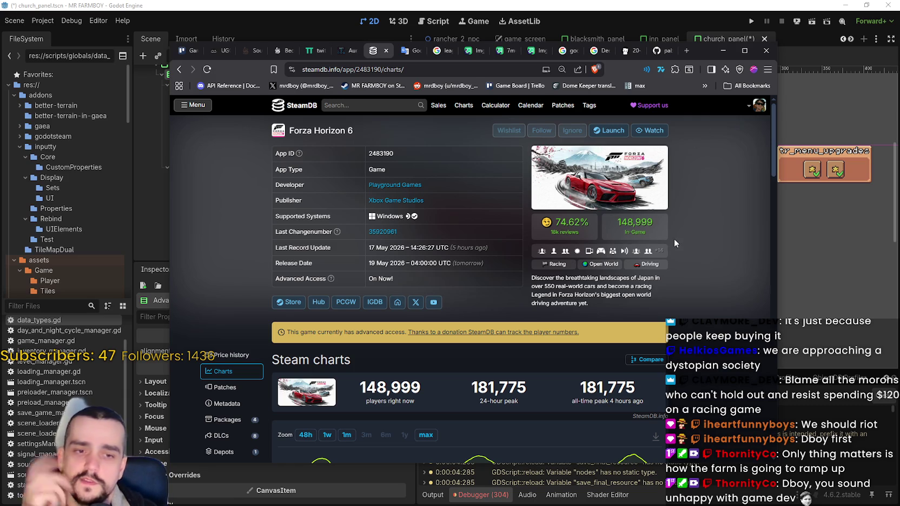
{"action": "left_click", "coordinate": [722, 50]}
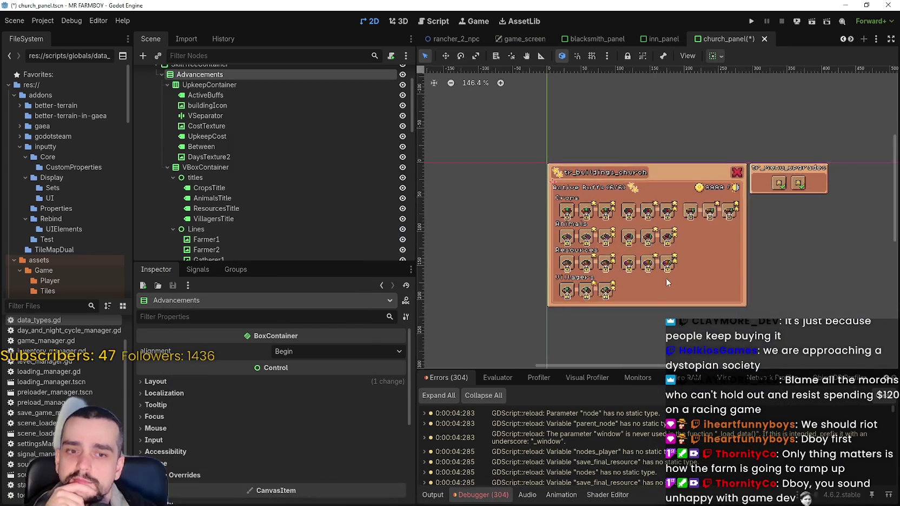
Step: Collapse the Advancements node in the Scene dock so ChurchPanel down to Upgrade1 and Upgrade2 fits in view
{"action": "scroll", "coordinate": [324, 125], "scroll_direction": "up", "scroll_amount": 3}
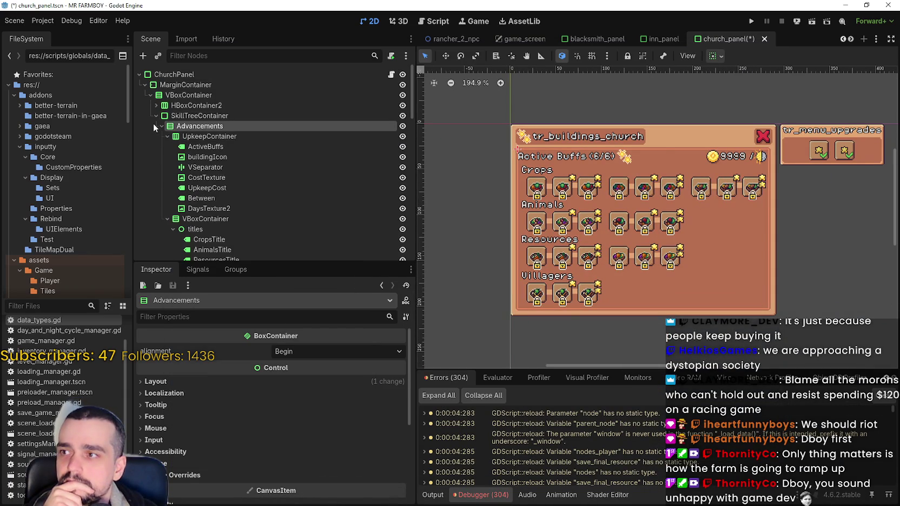
{"action": "left_click", "coordinate": [162, 127]}
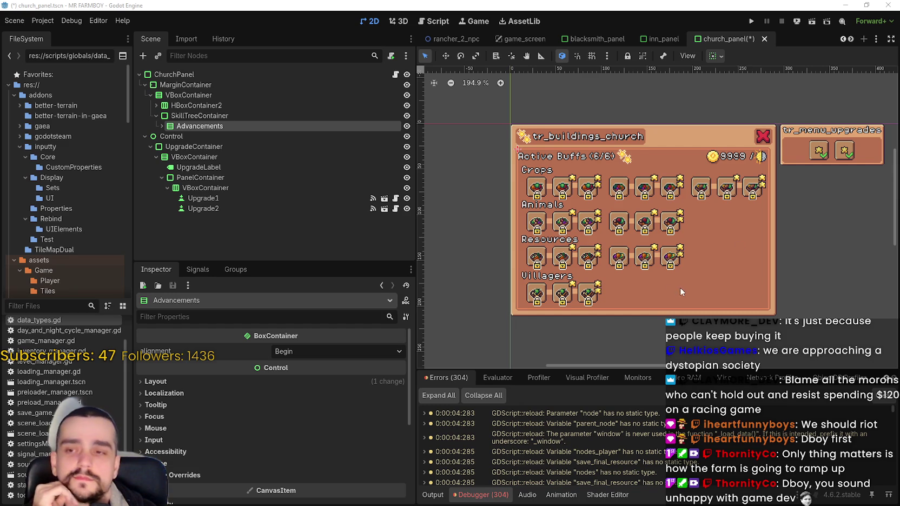
{"action": "scroll", "coordinate": [652, 290], "scroll_direction": "up", "scroll_amount": 1}
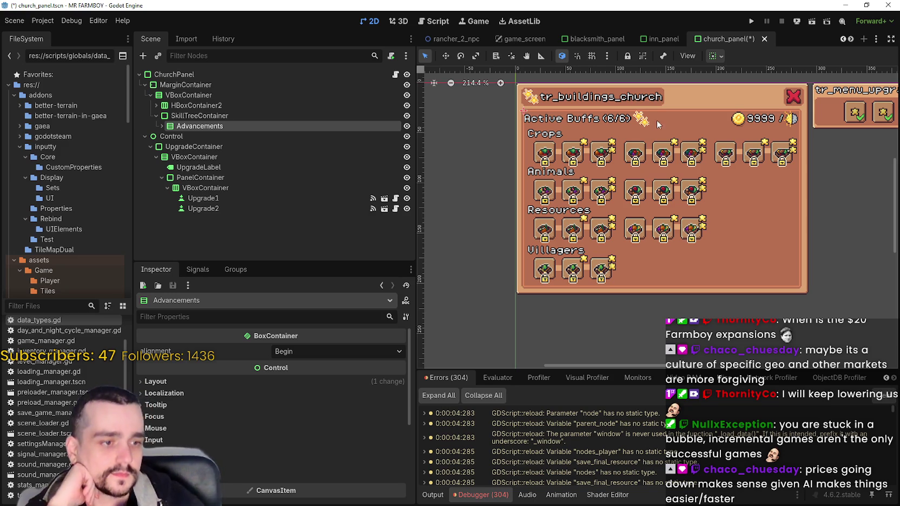
{"action": "scroll", "coordinate": [652, 202], "scroll_direction": "up", "scroll_amount": 3}
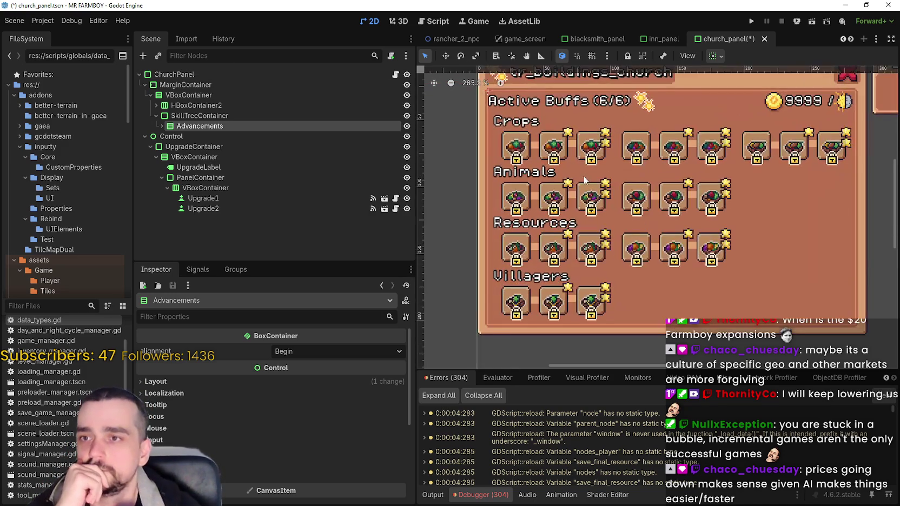
{"action": "scroll", "coordinate": [584, 180], "scroll_direction": "down", "scroll_amount": 4}
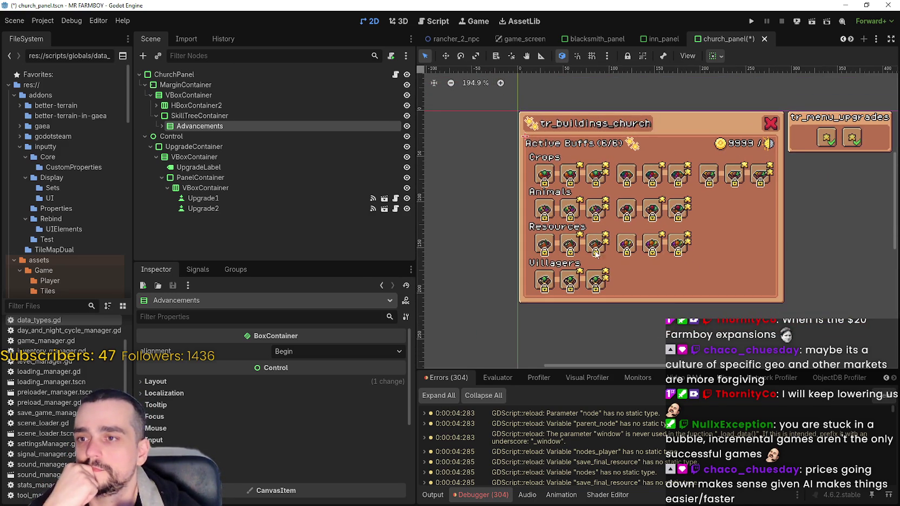
{"action": "scroll", "coordinate": [630, 246], "scroll_direction": "up", "scroll_amount": 2}
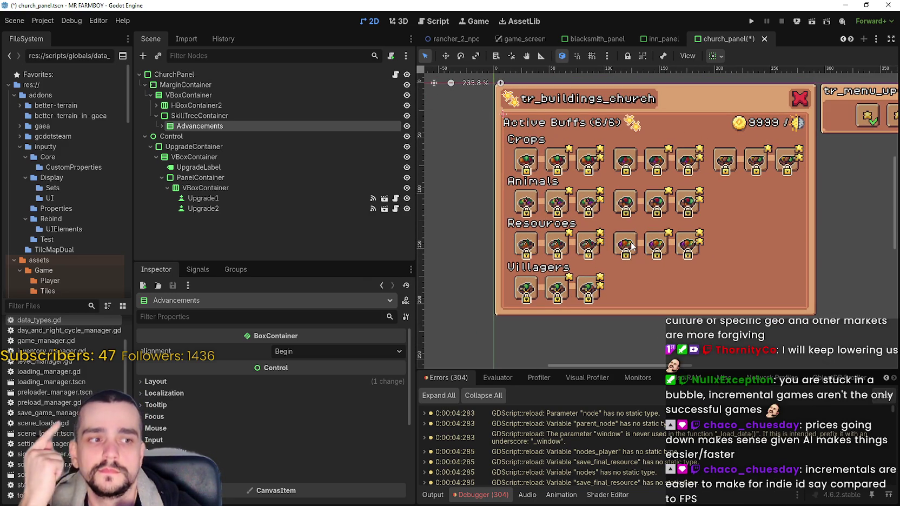
{"action": "scroll", "coordinate": [632, 245], "scroll_direction": "down", "scroll_amount": 3}
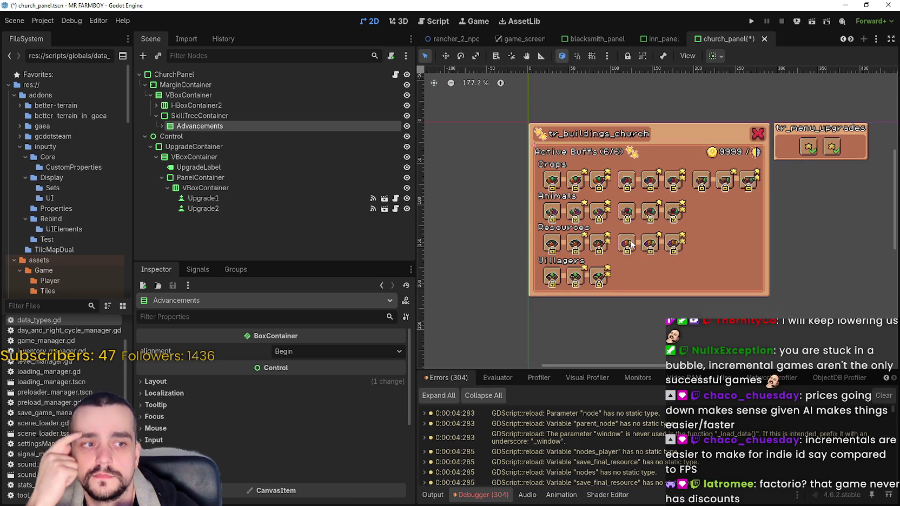
{"action": "scroll", "coordinate": [632, 244], "scroll_direction": "up", "scroll_amount": 2}
{"action": "scroll", "coordinate": [627, 260], "scroll_direction": "down", "scroll_amount": 2}
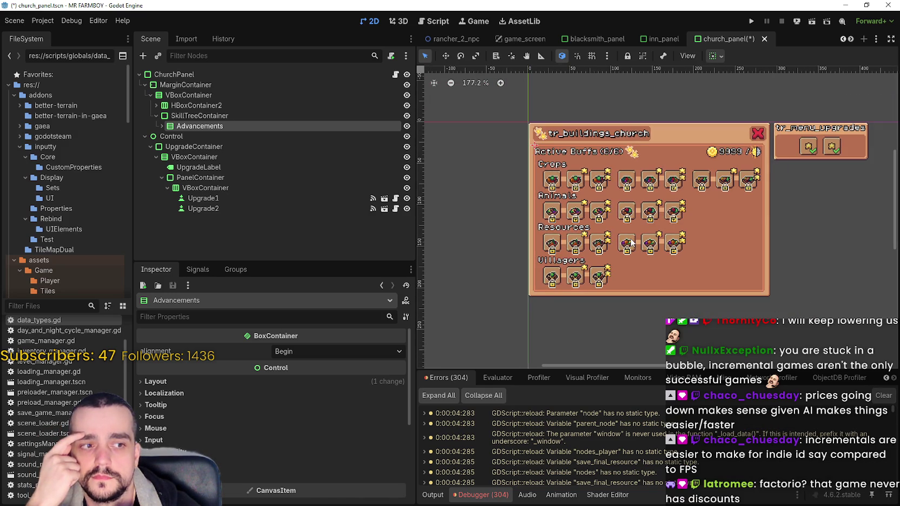
{"action": "scroll", "coordinate": [625, 272], "scroll_direction": "up", "scroll_amount": 2}
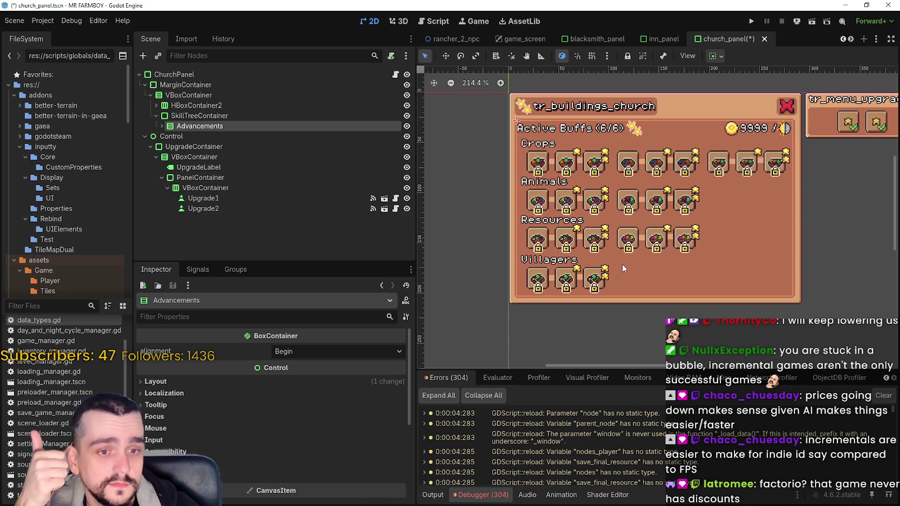
{"action": "scroll", "coordinate": [622, 263], "scroll_direction": "down", "scroll_amount": 3}
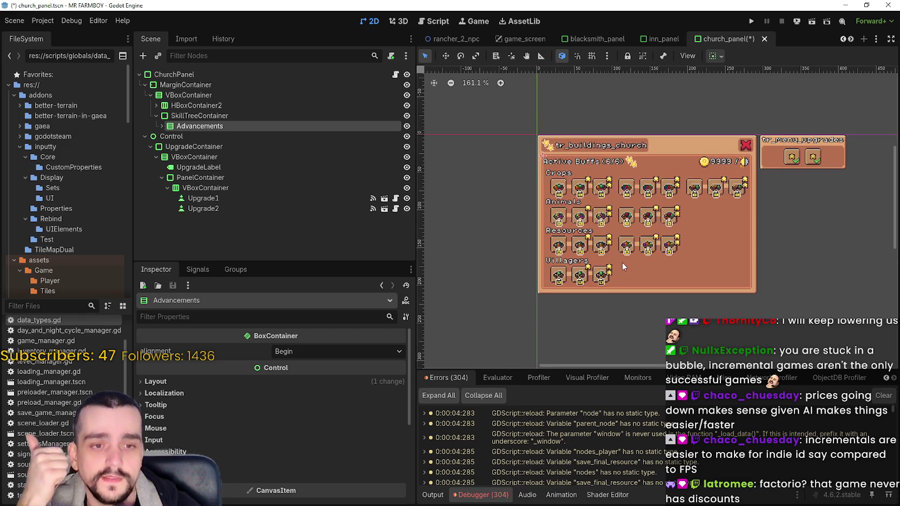
{"action": "scroll", "coordinate": [625, 269], "scroll_direction": "up", "scroll_amount": 4}
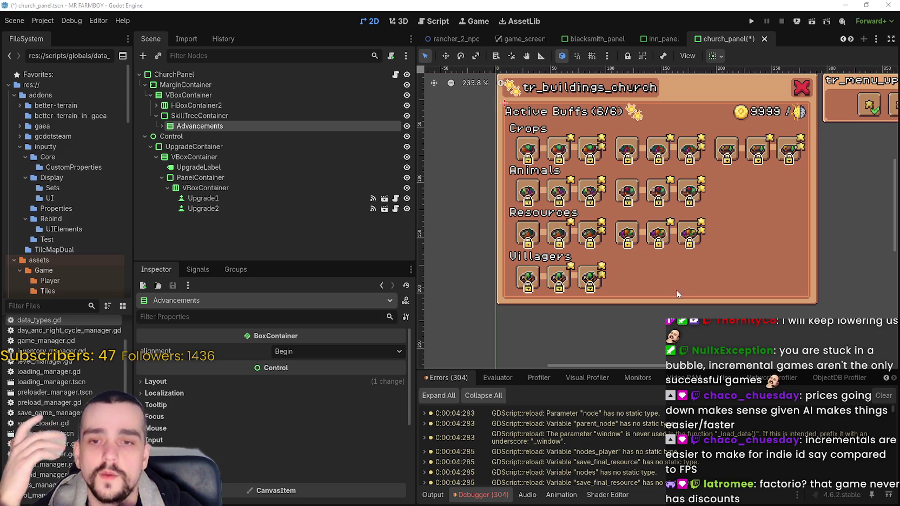
{"action": "scroll", "coordinate": [701, 265], "scroll_direction": "up", "scroll_amount": 1}
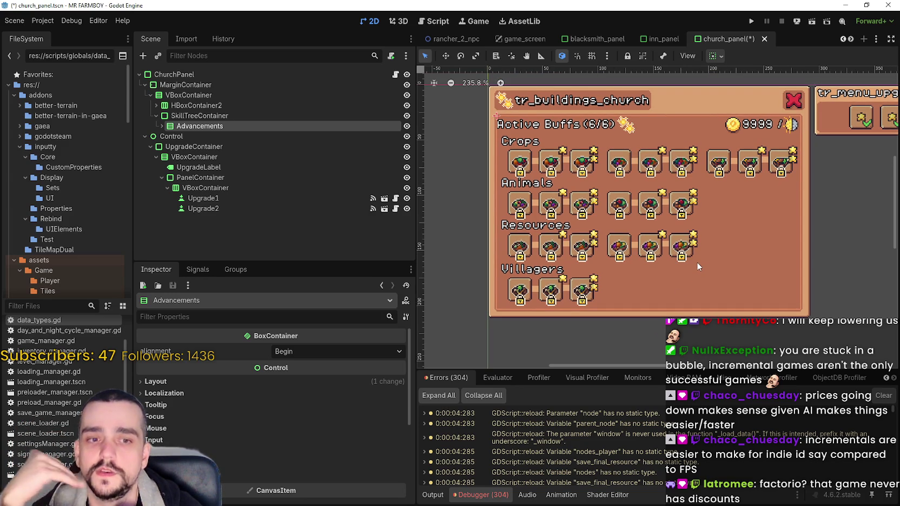
{"action": "scroll", "coordinate": [700, 248], "scroll_direction": "up", "scroll_amount": 2}
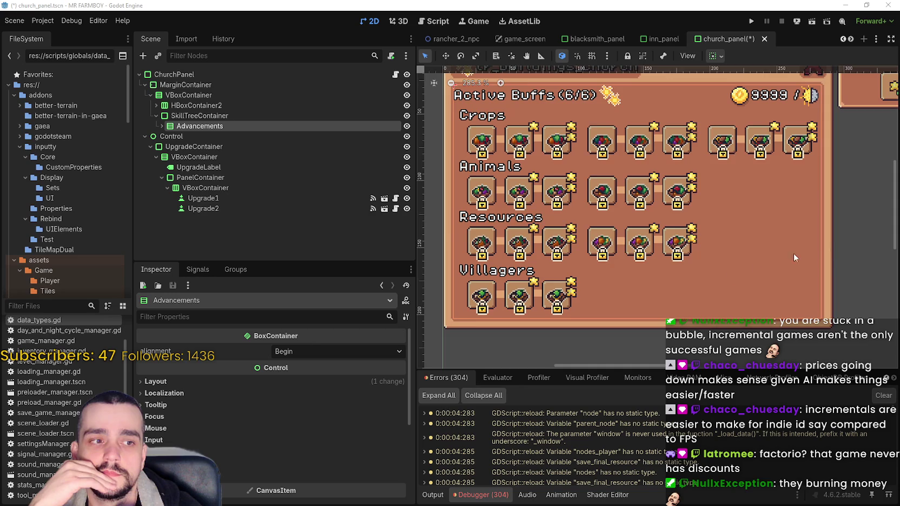
{"action": "scroll", "coordinate": [697, 291], "scroll_direction": "up", "scroll_amount": 2}
{"action": "scroll", "coordinate": [653, 275], "scroll_direction": "down", "scroll_amount": 2}
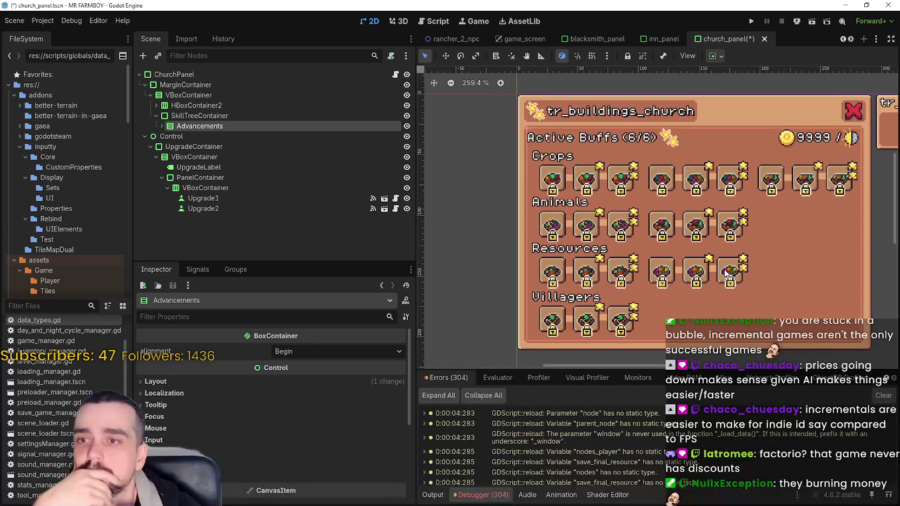
{"action": "left_click_drag", "start_coordinate": [725, 271], "coordinate": [704, 259]}
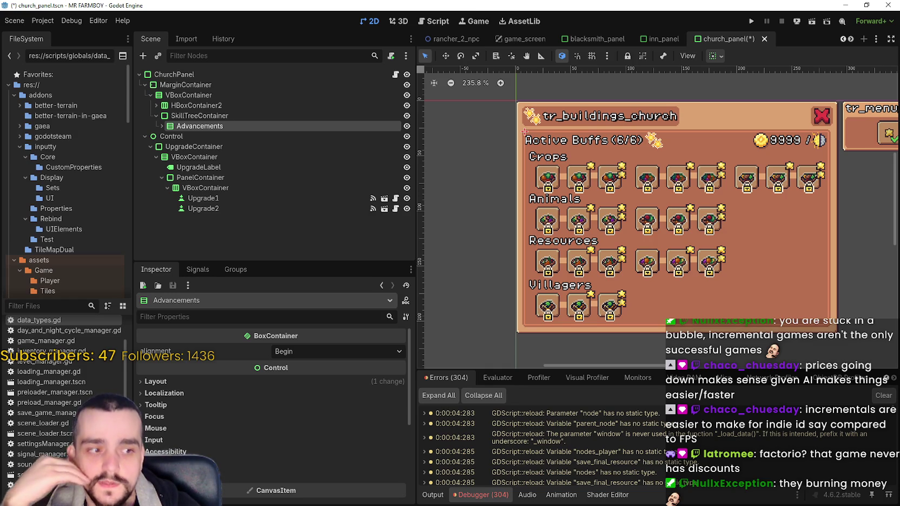
{"action": "key", "text": "alt+Tab"}
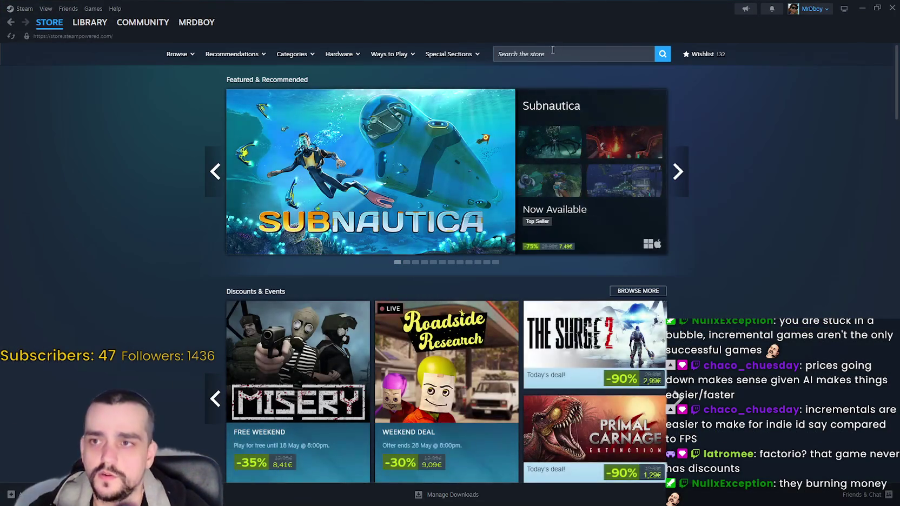
Step: Search the Steam store for Factorio and open its store page
{"action": "left_click", "coordinate": [553, 52]}
{"action": "type", "text": "factori"}
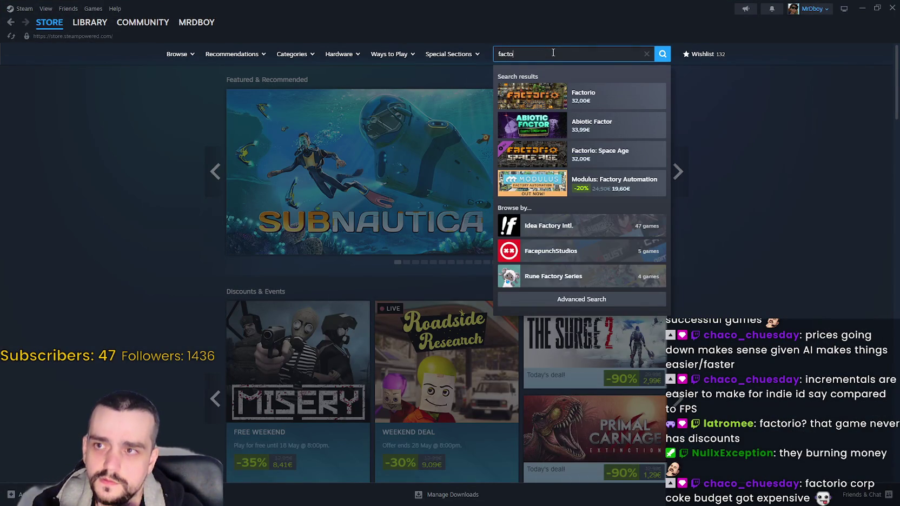
{"action": "left_click", "coordinate": [550, 100]}
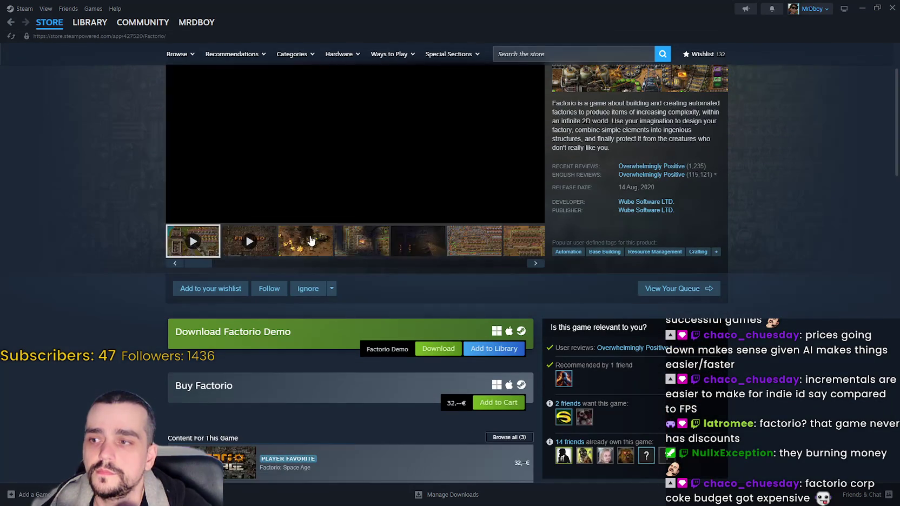
{"action": "scroll", "coordinate": [498, 249], "scroll_direction": "down", "scroll_amount": 3}
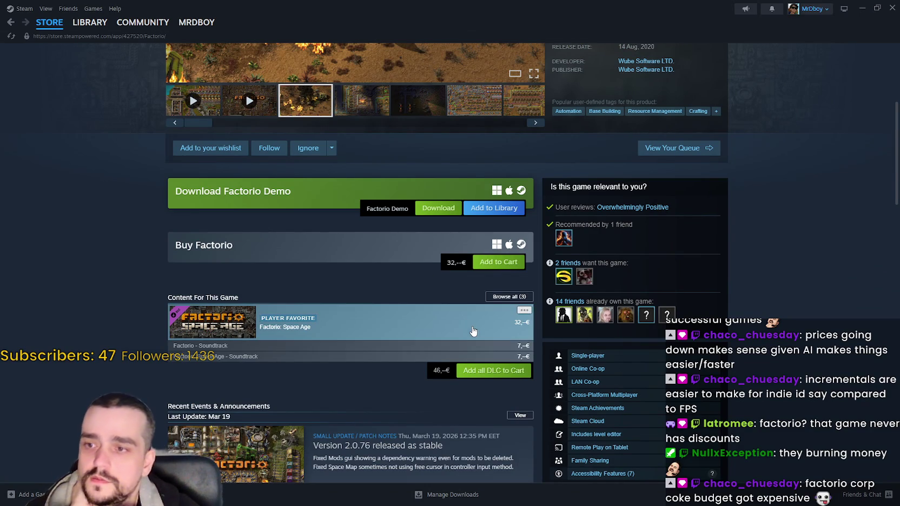
{"action": "scroll", "coordinate": [705, 190], "scroll_direction": "up", "scroll_amount": 3}
Step: Compare Factorio's developer Wube Software LTD. games list with its publisher list, then reopen Factorio
{"action": "left_click", "coordinate": [649, 202]}
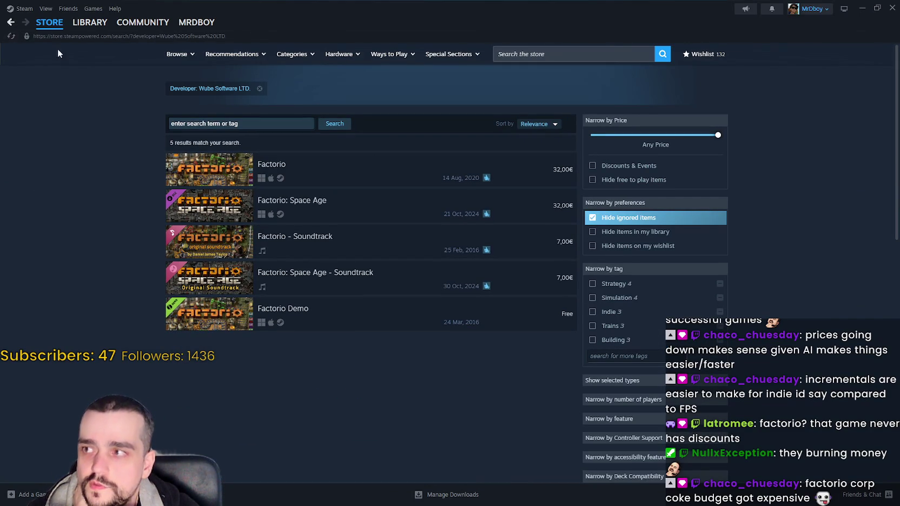
{"action": "left_click", "coordinate": [10, 22]}
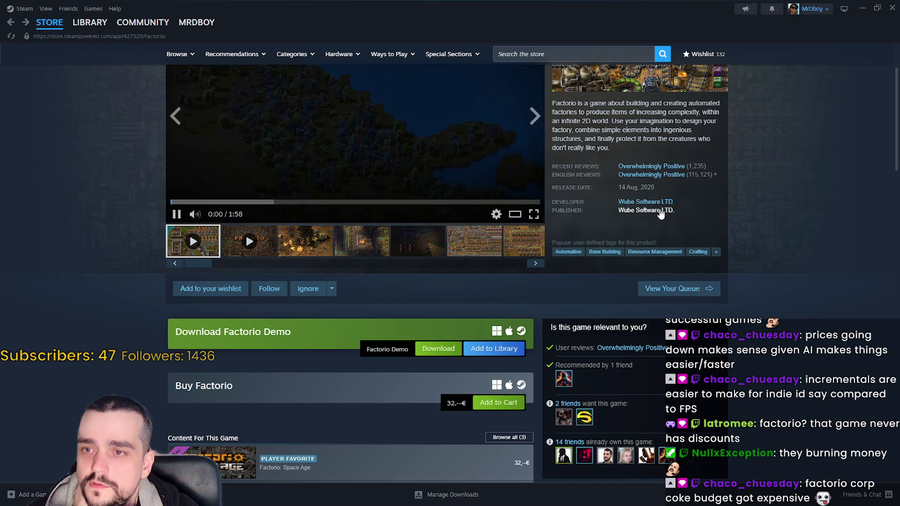
{"action": "left_click", "coordinate": [649, 211]}
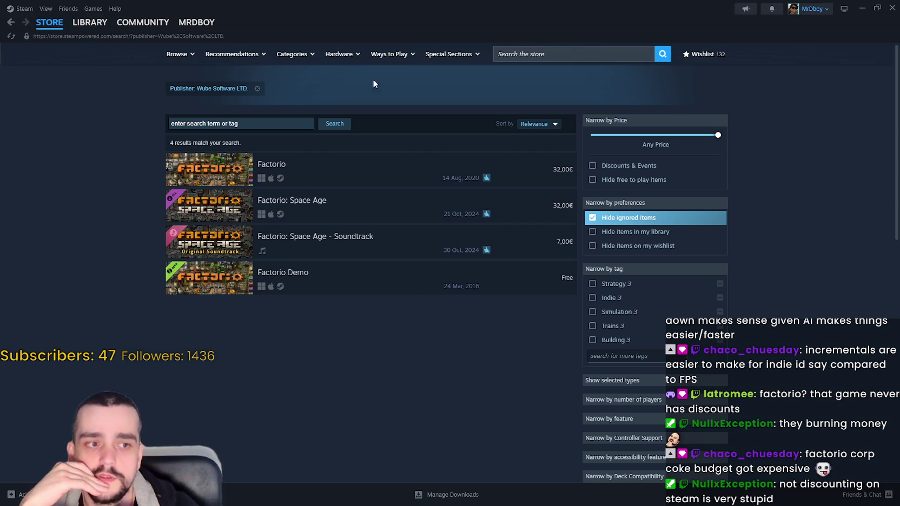
{"action": "mouse_move", "coordinate": [207, 169]}
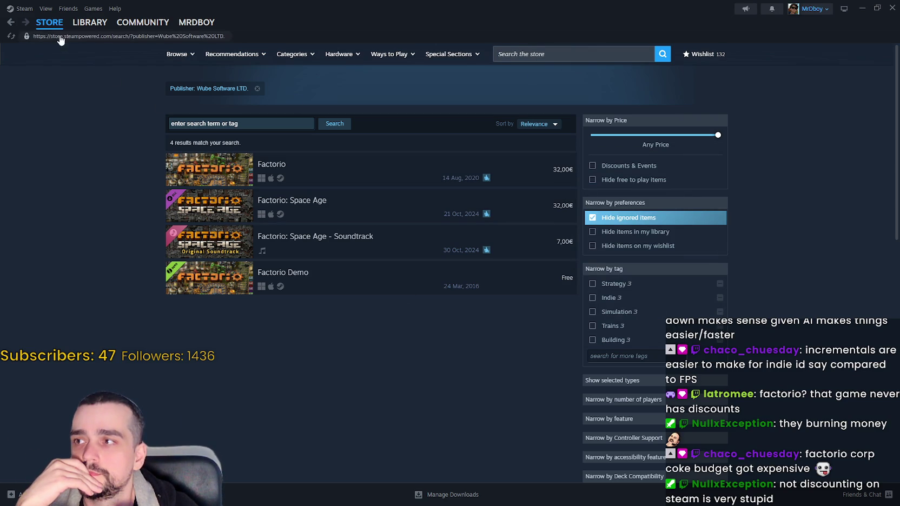
{"action": "key", "text": "alt+Left"}
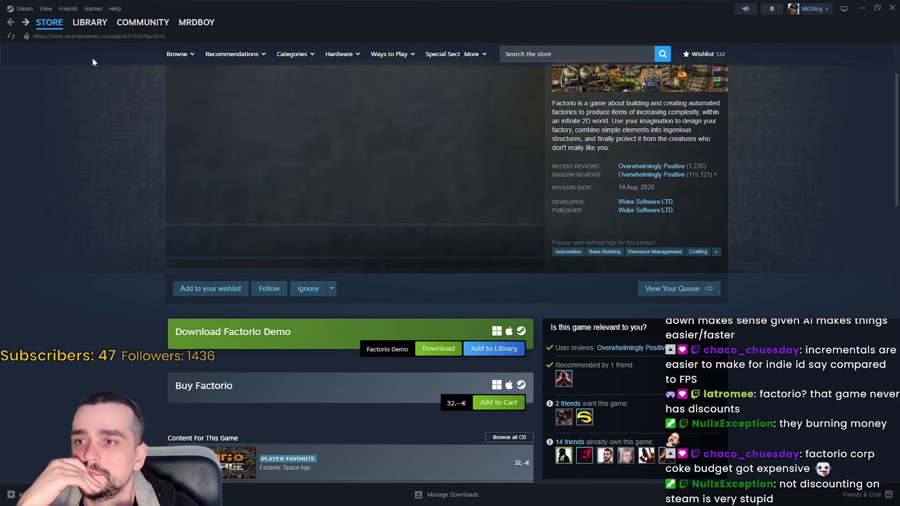
{"action": "key", "text": "alt+Left"}
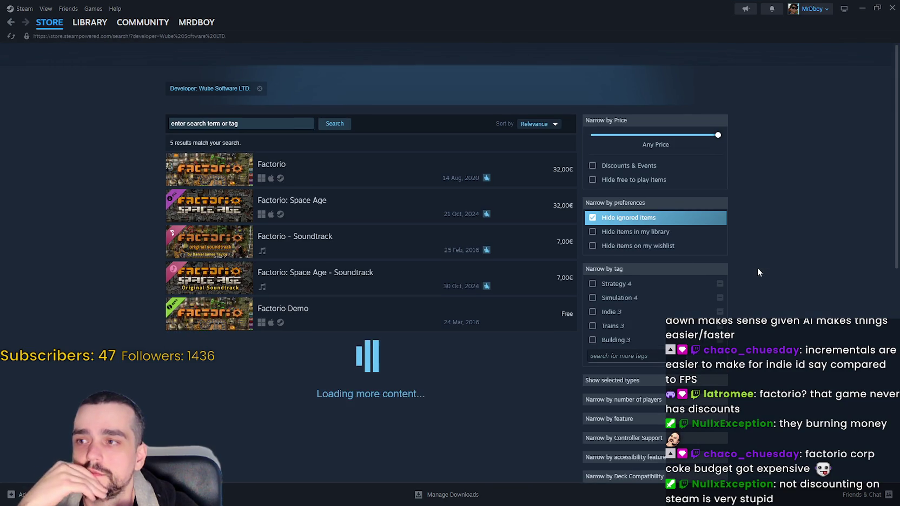
{"action": "left_click", "coordinate": [344, 175]}
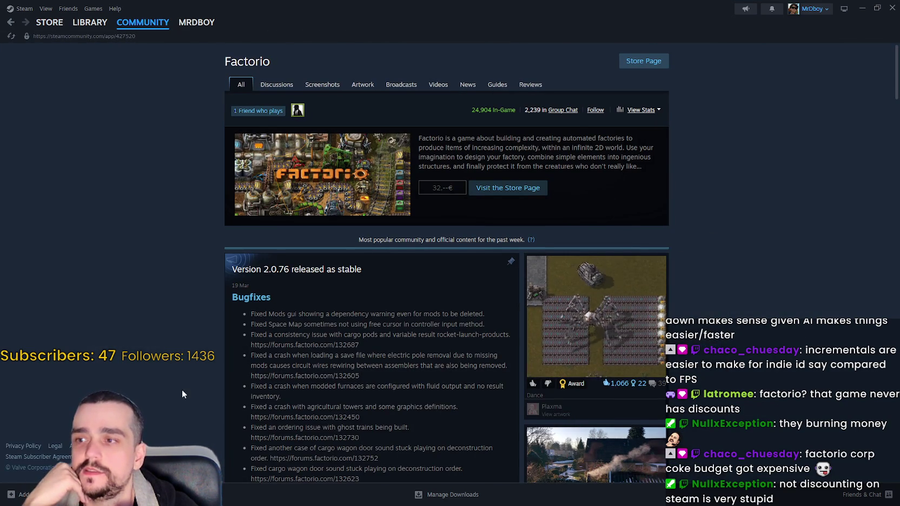
Step: Look over Factorio's Community Hub, then return to Factorio's store page
{"action": "scroll", "coordinate": [187, 367], "scroll_direction": "down", "scroll_amount": 1}
{"action": "scroll", "coordinate": [200, 340], "scroll_direction": "up", "scroll_amount": 1}
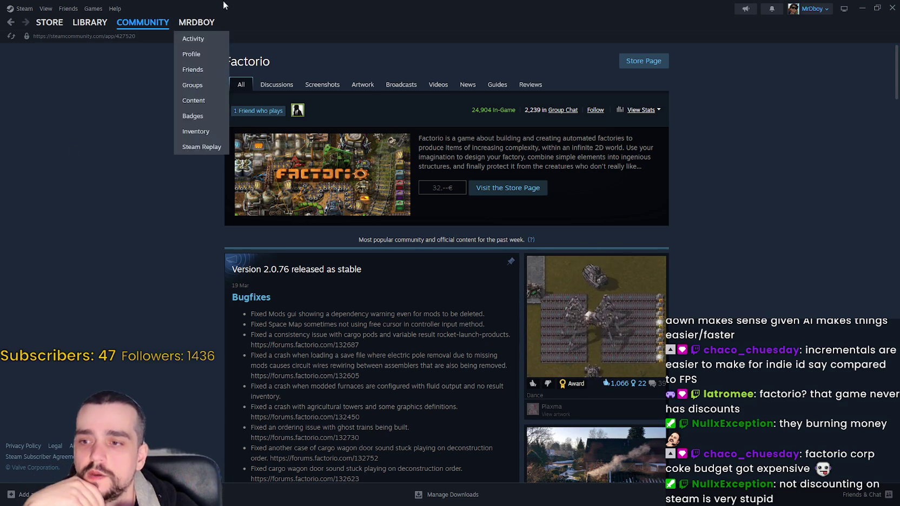
{"action": "left_click", "coordinate": [644, 61]}
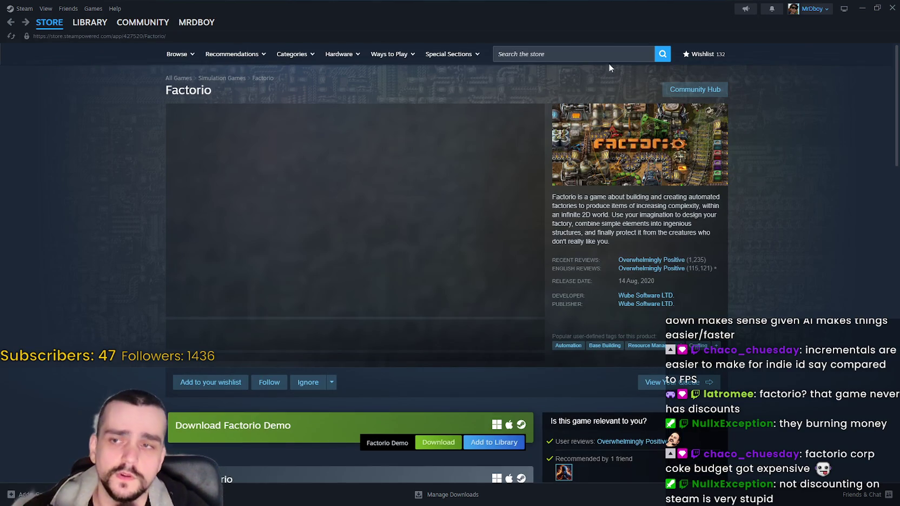
Step: Search the store for 'rimworld' and check RimWorld's page and its developer Ludeon Studios
{"action": "left_click", "coordinate": [579, 58]}
{"action": "type", "text": "rimworld"}
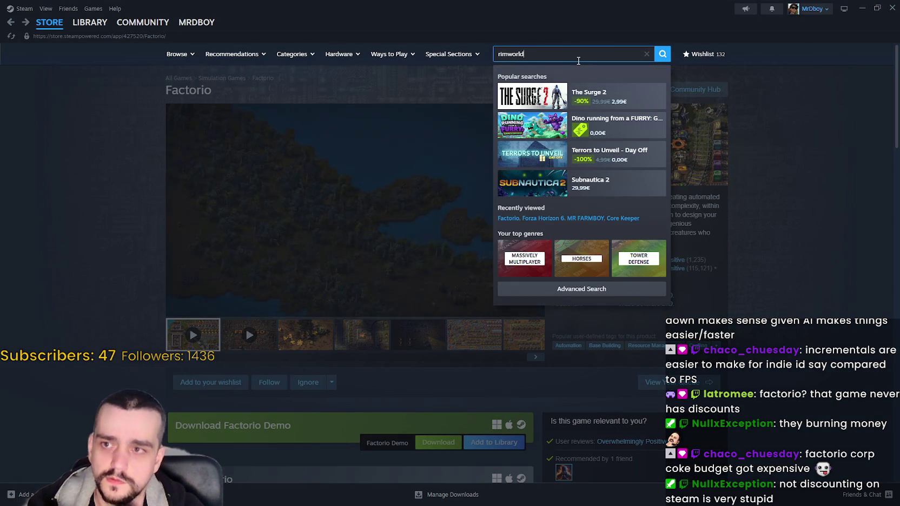
{"action": "left_click", "coordinate": [595, 96]}
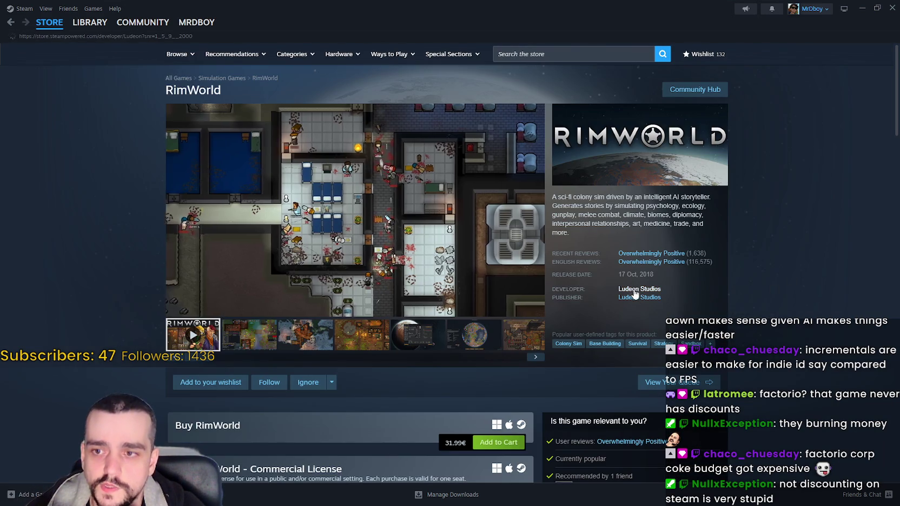
{"action": "left_click", "coordinate": [637, 293]}
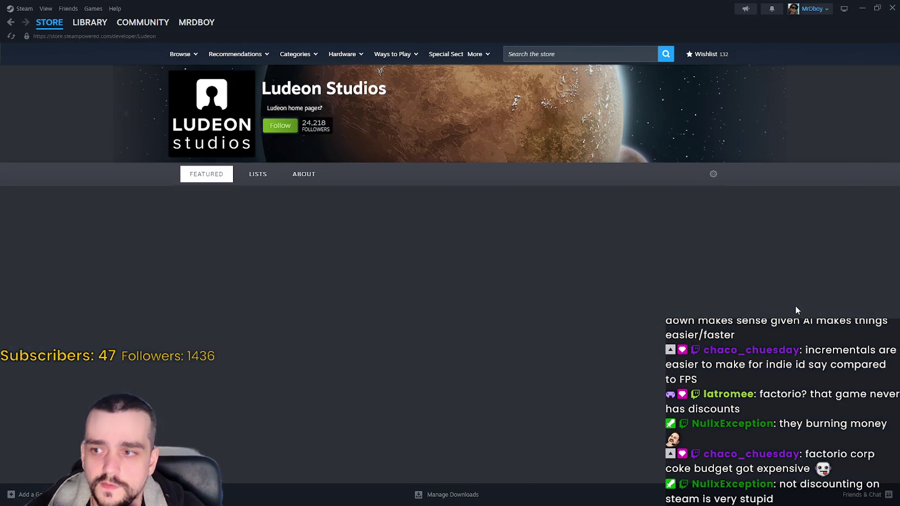
{"action": "scroll", "coordinate": [508, 251], "scroll_direction": "down", "scroll_amount": 2}
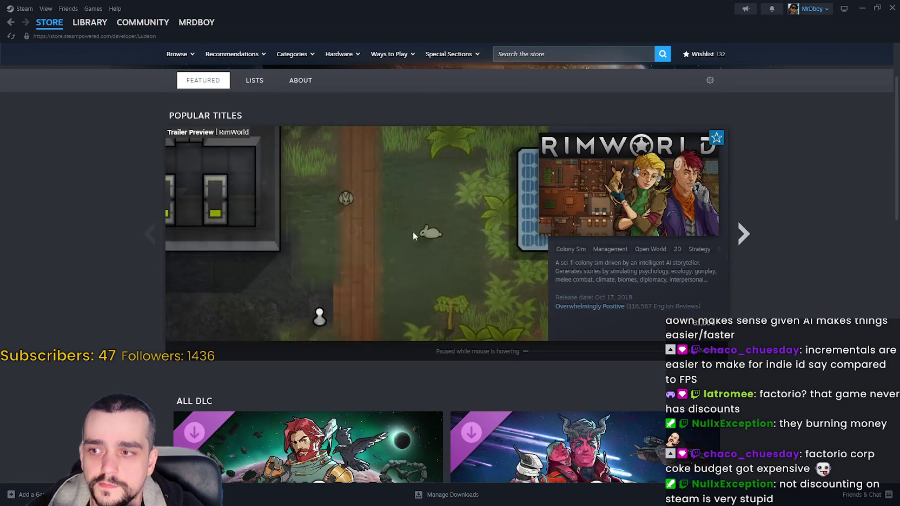
{"action": "left_click", "coordinate": [612, 193]}
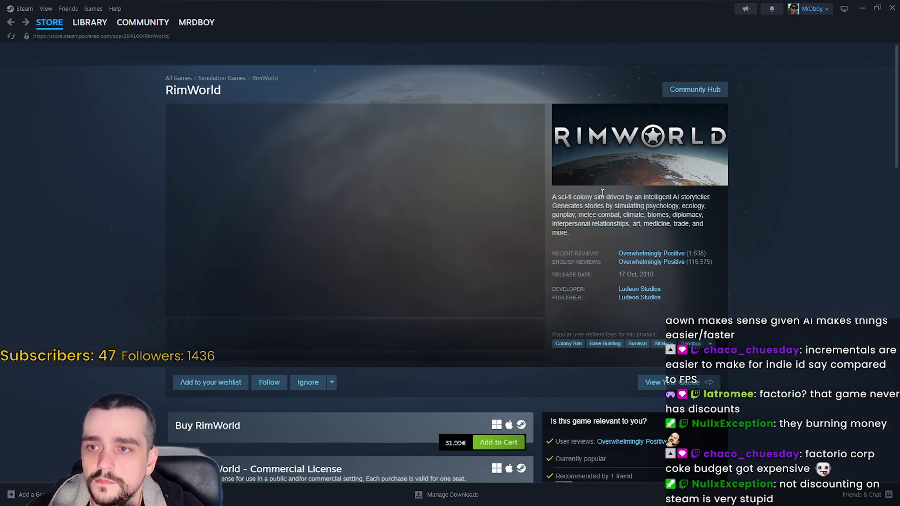
Step: Browse RimWorld's Community Hub, return to the store front, and close the Steam window
{"action": "left_click", "coordinate": [695, 89]}
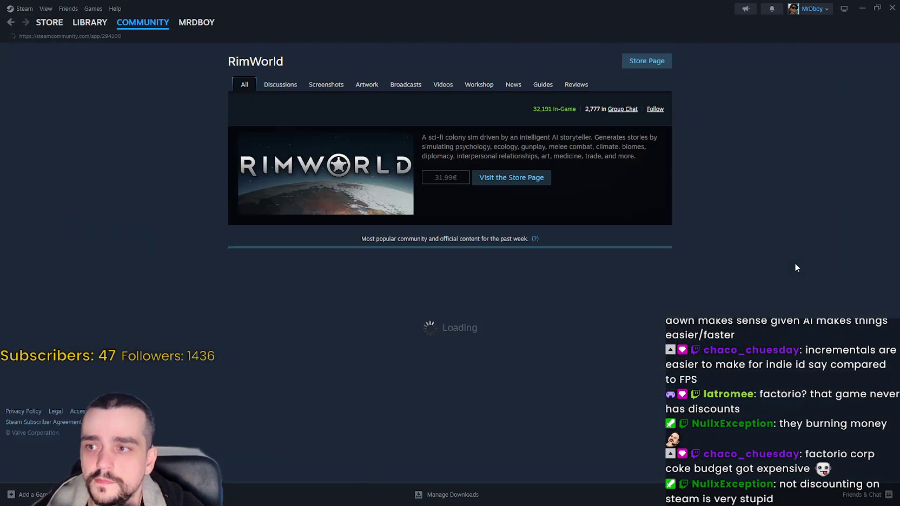
{"action": "scroll", "coordinate": [784, 258], "scroll_direction": "down", "scroll_amount": 2}
{"action": "scroll", "coordinate": [779, 259], "scroll_direction": "down", "scroll_amount": 7}
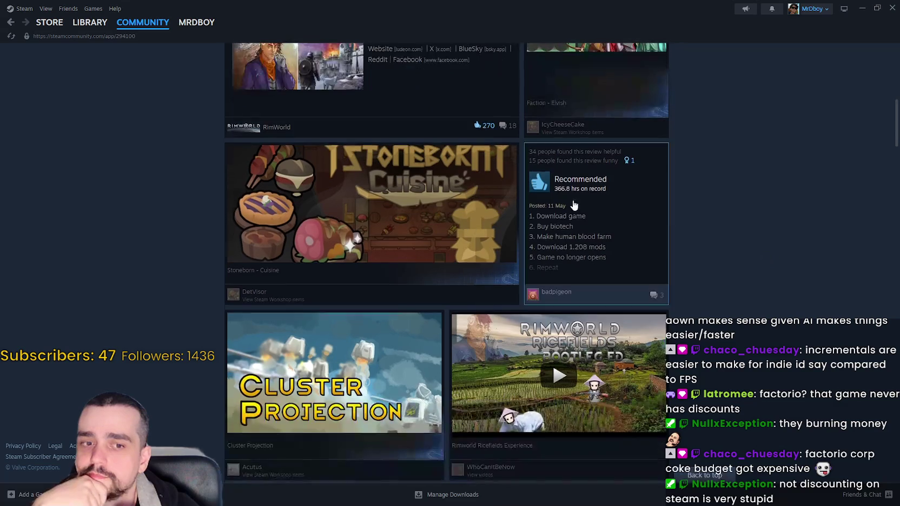
{"action": "scroll", "coordinate": [771, 292], "scroll_direction": "down", "scroll_amount": 5}
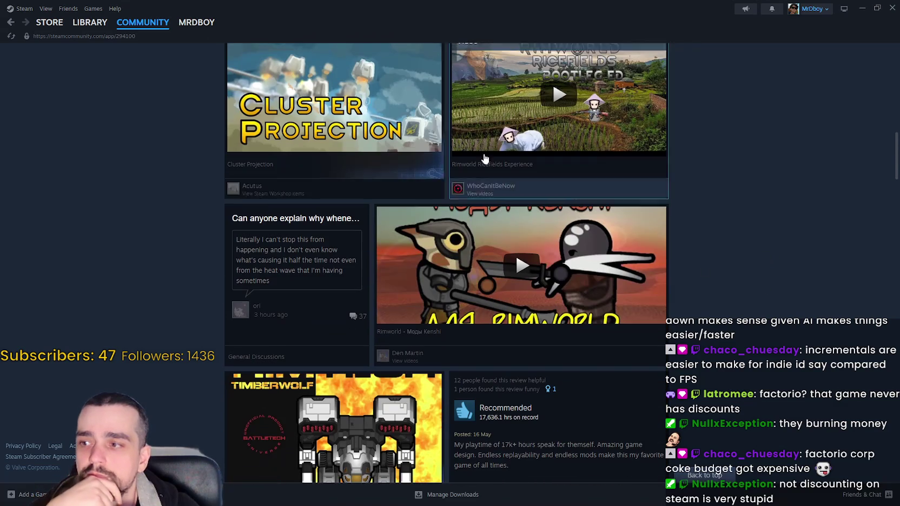
{"action": "mouse_move", "coordinate": [85, 30]}
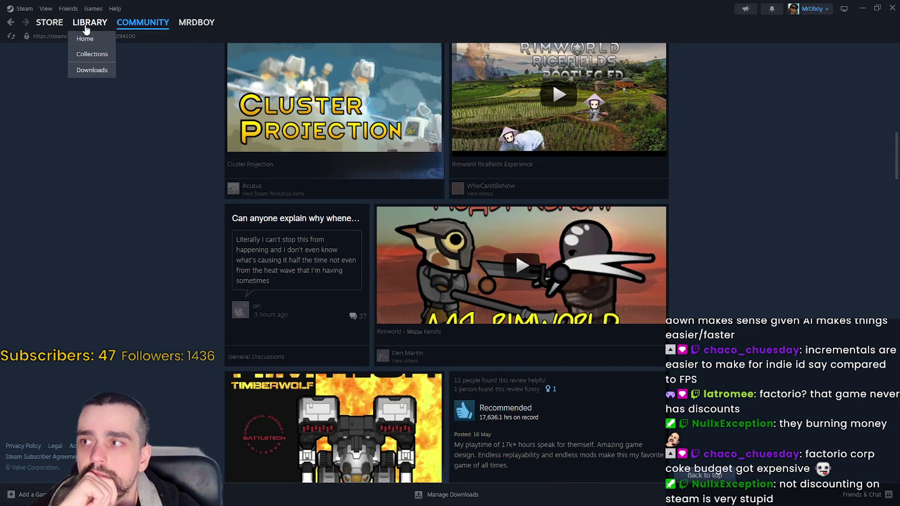
{"action": "key", "text": "alt+Left"}
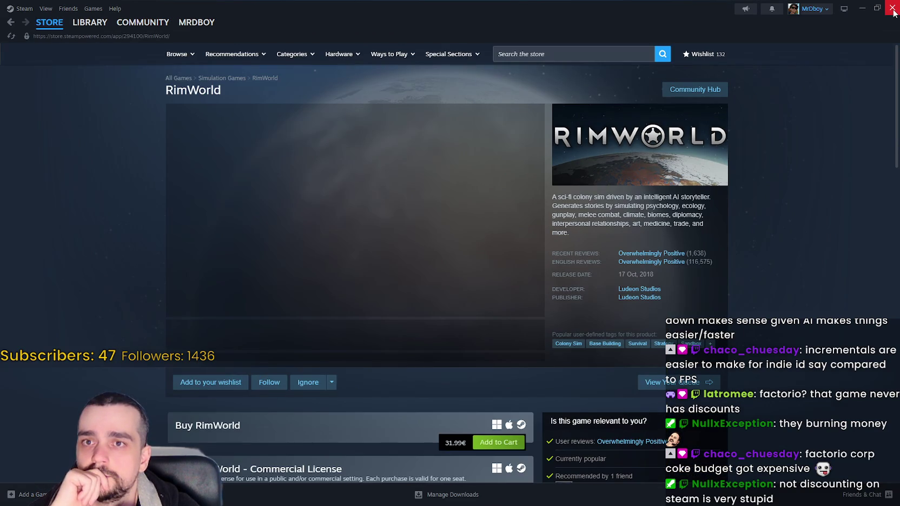
{"action": "left_click", "coordinate": [49, 22]}
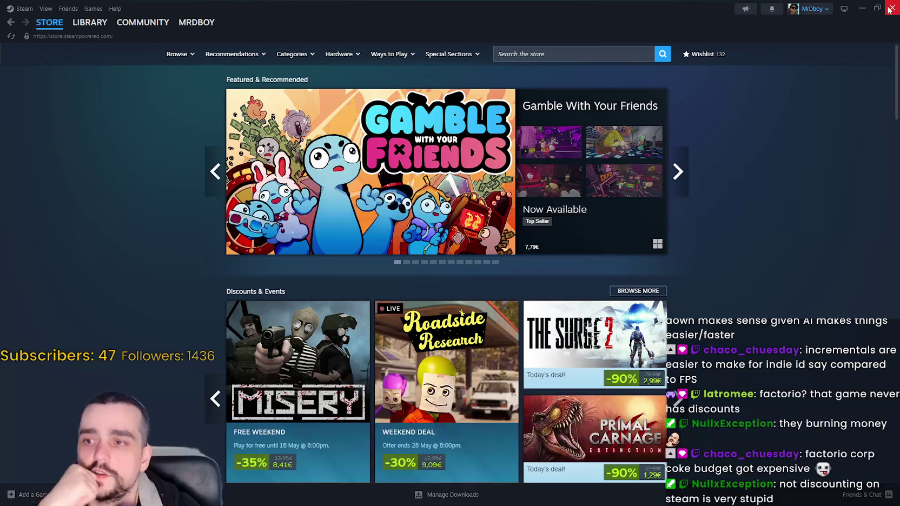
{"action": "left_click", "coordinate": [891, 7]}
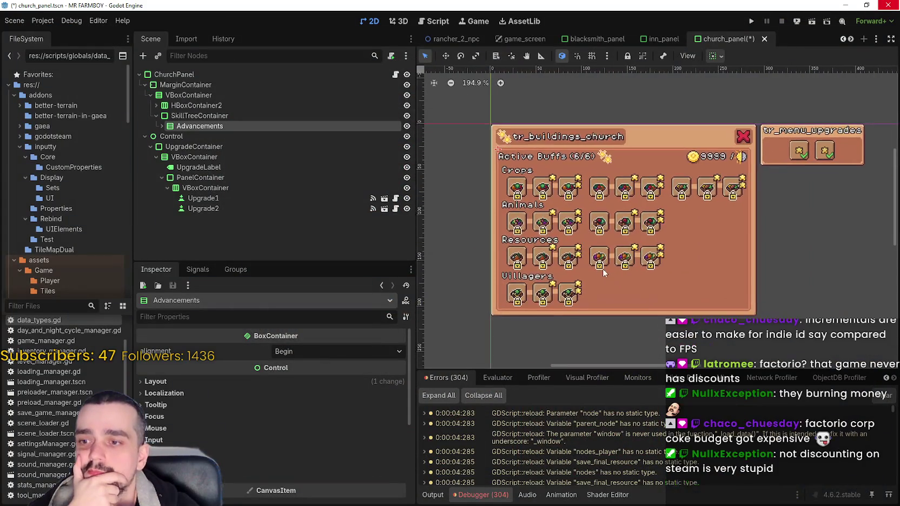
{"action": "scroll", "coordinate": [589, 269], "scroll_direction": "up", "scroll_amount": 5}
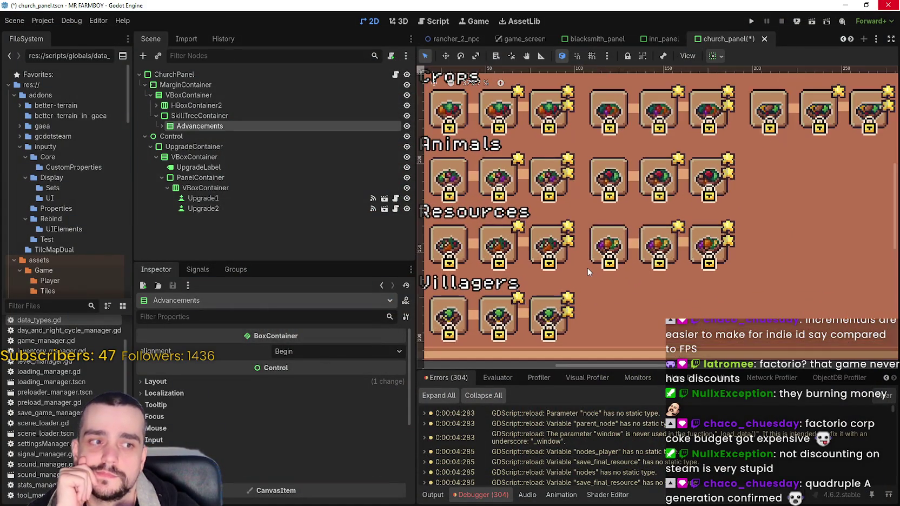
{"action": "scroll", "coordinate": [588, 268], "scroll_direction": "up", "scroll_amount": 2}
{"action": "scroll", "coordinate": [588, 268], "scroll_direction": "down", "scroll_amount": 3}
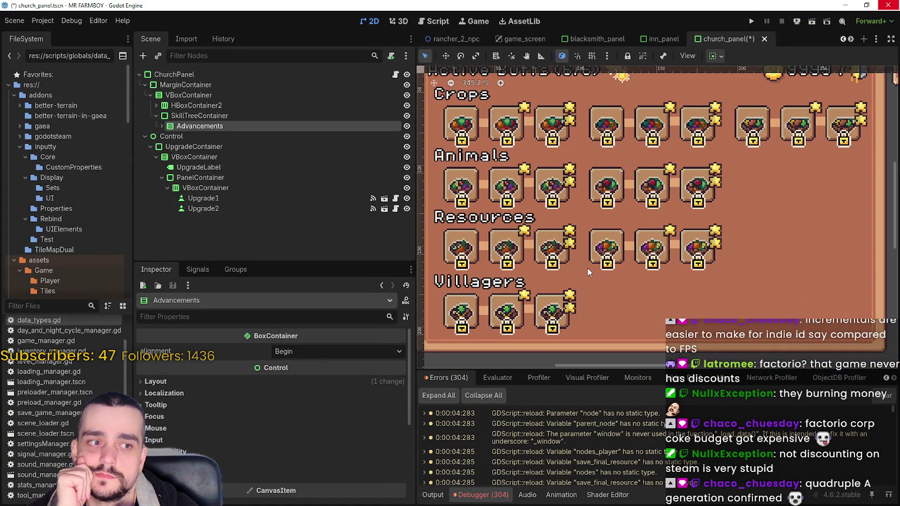
{"action": "scroll", "coordinate": [587, 268], "scroll_direction": "down", "scroll_amount": 1}
{"action": "scroll", "coordinate": [586, 267], "scroll_direction": "down", "scroll_amount": 2}
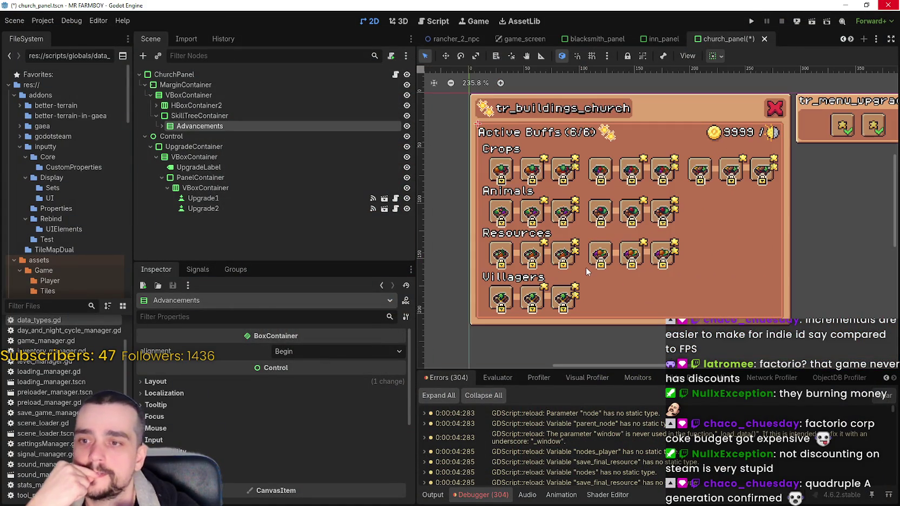
{"action": "scroll", "coordinate": [585, 268], "scroll_direction": "down", "scroll_amount": 3}
{"action": "scroll", "coordinate": [584, 276], "scroll_direction": "up", "scroll_amount": 3}
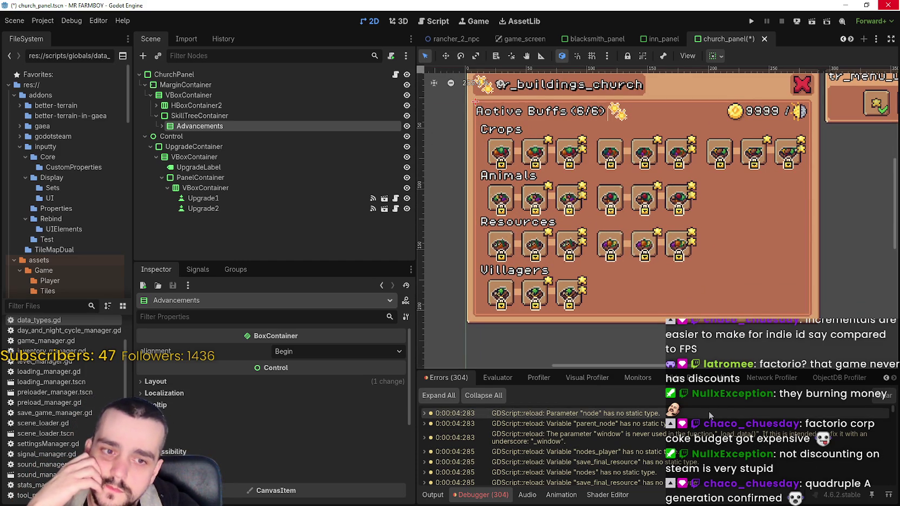
{"action": "scroll", "coordinate": [636, 431], "scroll_direction": "down", "scroll_amount": 3}
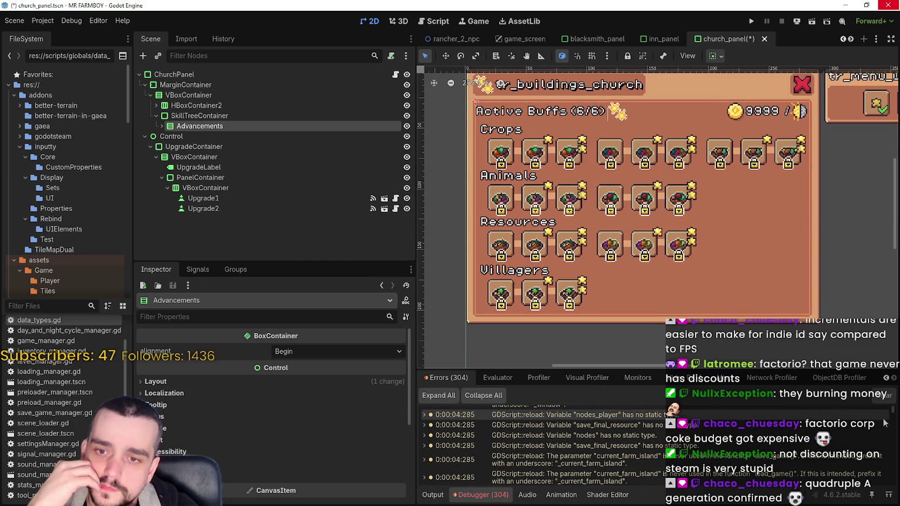
{"action": "scroll", "coordinate": [893, 405], "scroll_direction": "up", "scroll_amount": 2}
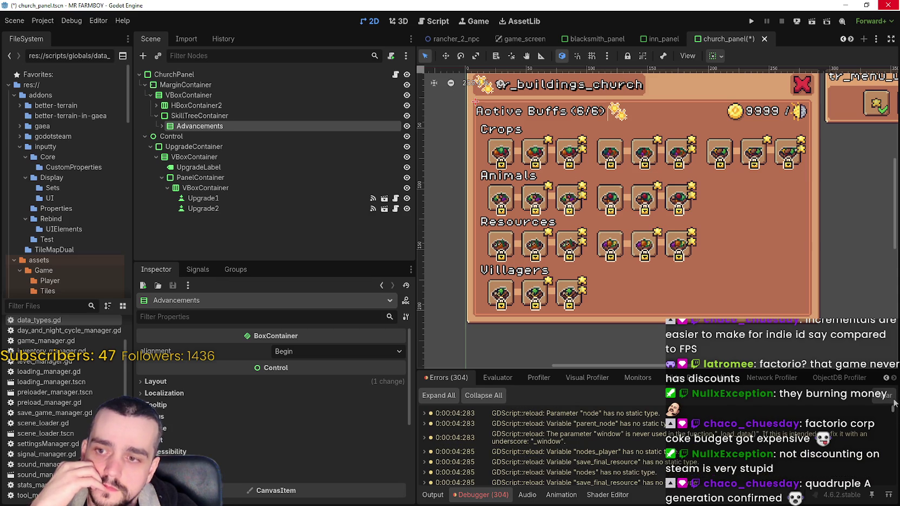
{"action": "left_click_drag", "start_coordinate": [541, 174], "coordinate": [545, 186]}
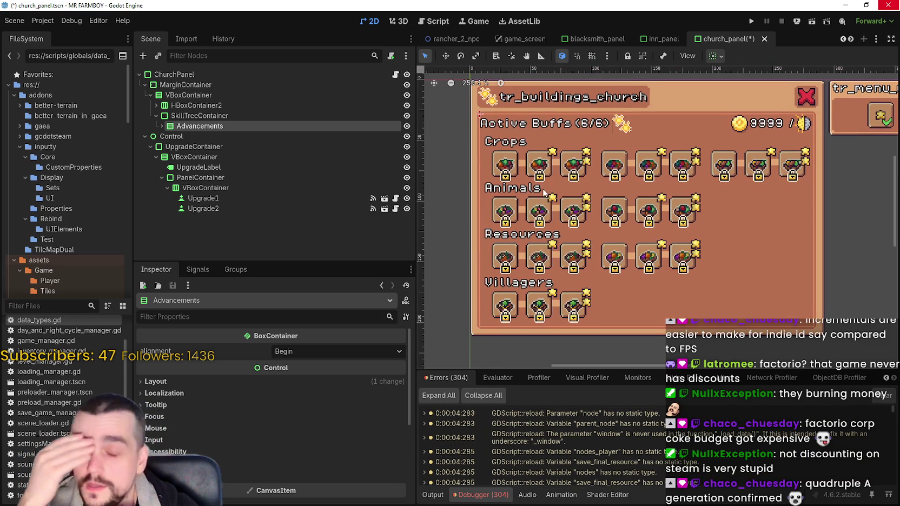
{"action": "scroll", "coordinate": [542, 193], "scroll_direction": "up", "scroll_amount": 4}
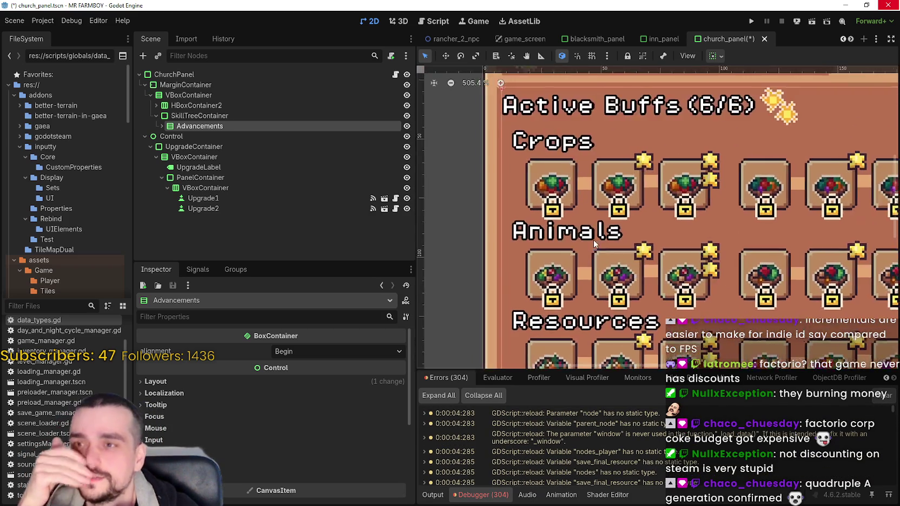
{"action": "scroll", "coordinate": [584, 238], "scroll_direction": "down", "scroll_amount": 2}
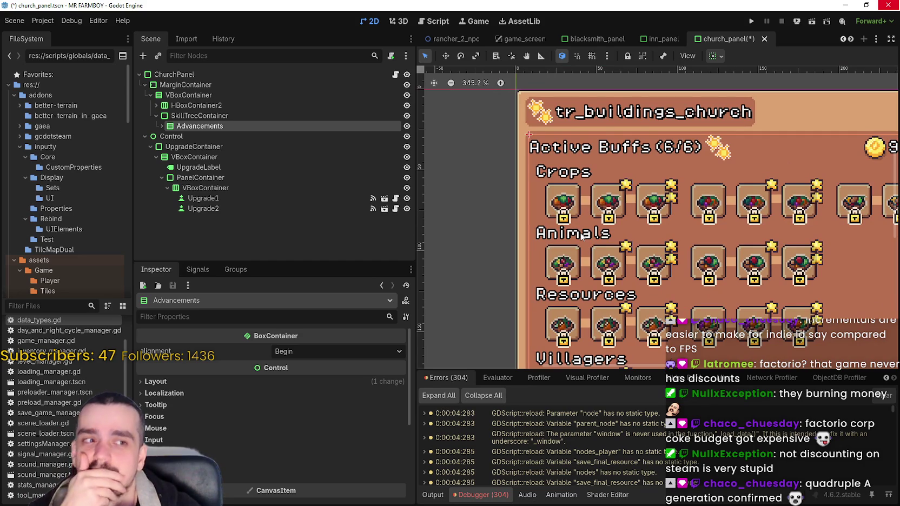
{"action": "scroll", "coordinate": [576, 234], "scroll_direction": "left", "scroll_amount": 2}
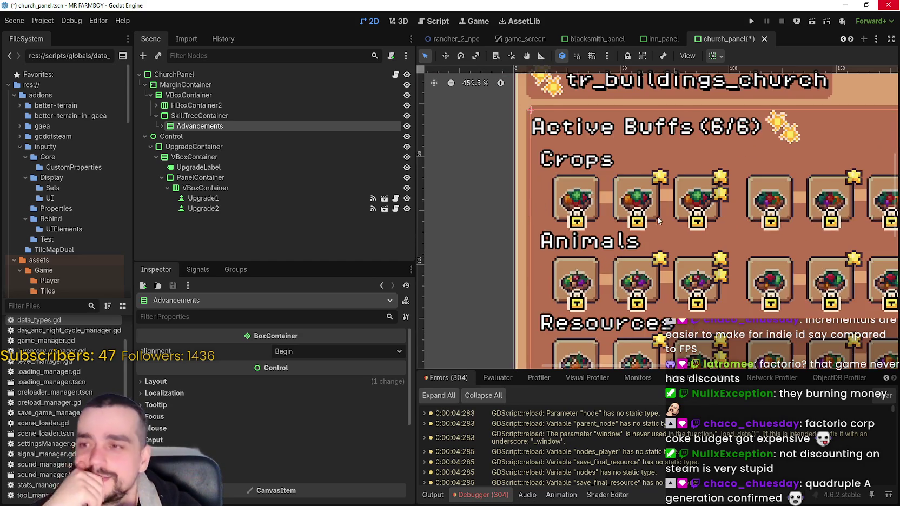
{"action": "scroll", "coordinate": [606, 213], "scroll_direction": "down", "scroll_amount": 1}
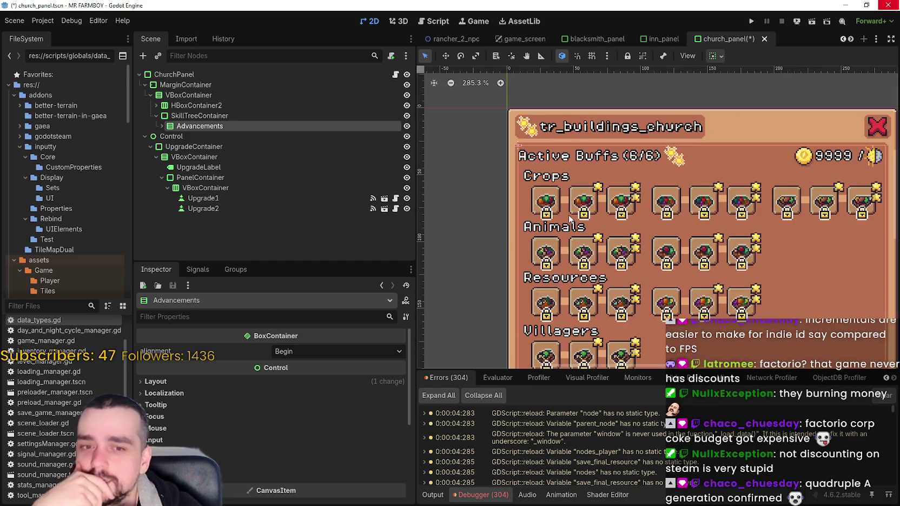
{"action": "scroll", "coordinate": [568, 246], "scroll_direction": "up", "scroll_amount": 2}
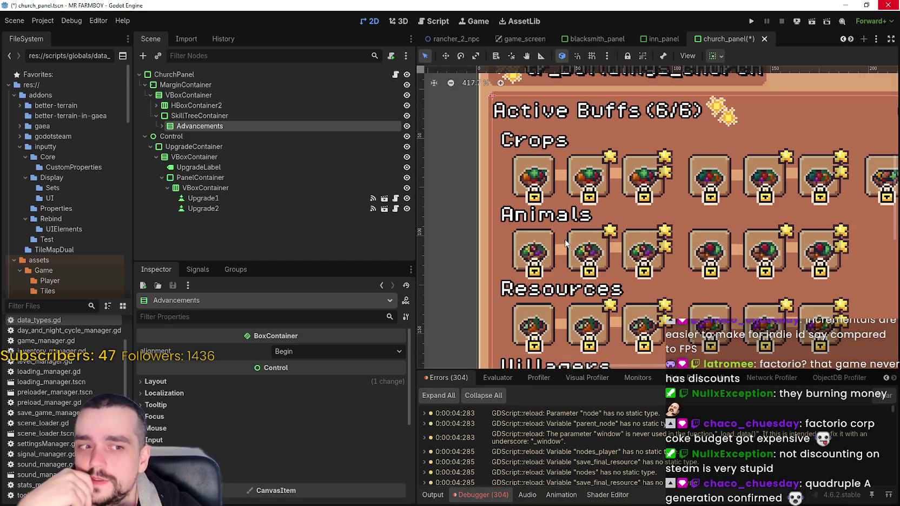
{"action": "scroll", "coordinate": [539, 248], "scroll_direction": "down", "scroll_amount": 1}
{"action": "left_click", "coordinate": [162, 125]}
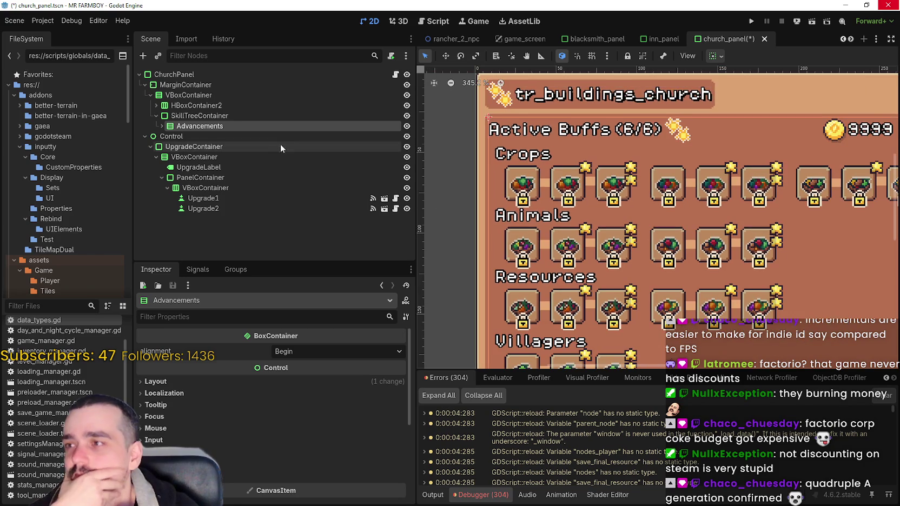
Step: Inspect the CostTexture node and the second slot in the Crops row
{"action": "left_click", "coordinate": [322, 177]}
{"action": "scroll", "coordinate": [628, 219], "scroll_direction": "down", "scroll_amount": 1}
{"action": "scroll", "coordinate": [573, 199], "scroll_direction": "down", "scroll_amount": 1}
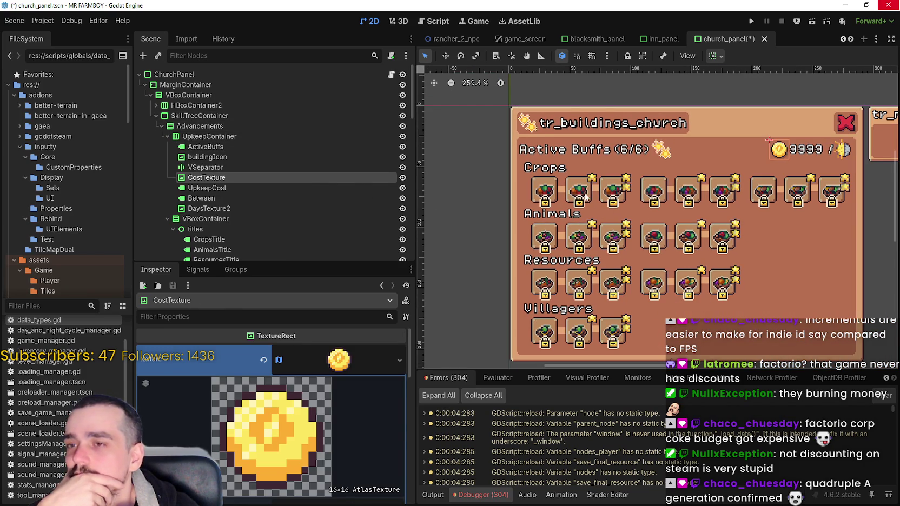
{"action": "left_click", "coordinate": [581, 196]}
{"action": "scroll", "coordinate": [342, 434], "scroll_direction": "down", "scroll_amount": 2}
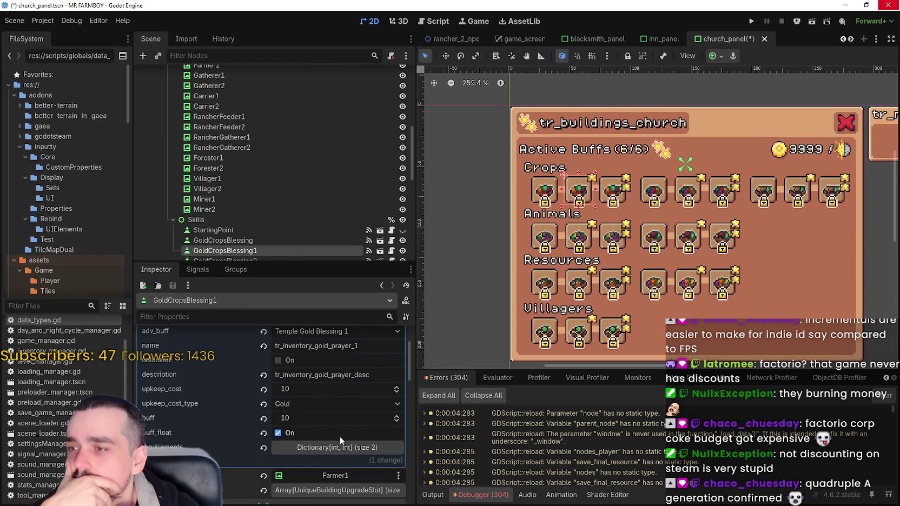
Step: Review GoldCropsBlessing, GoldCropsBlessing1 and GoldCropsBlessing2 data, then select GathererDish and expand its skill data
{"action": "left_click", "coordinate": [257, 241]}
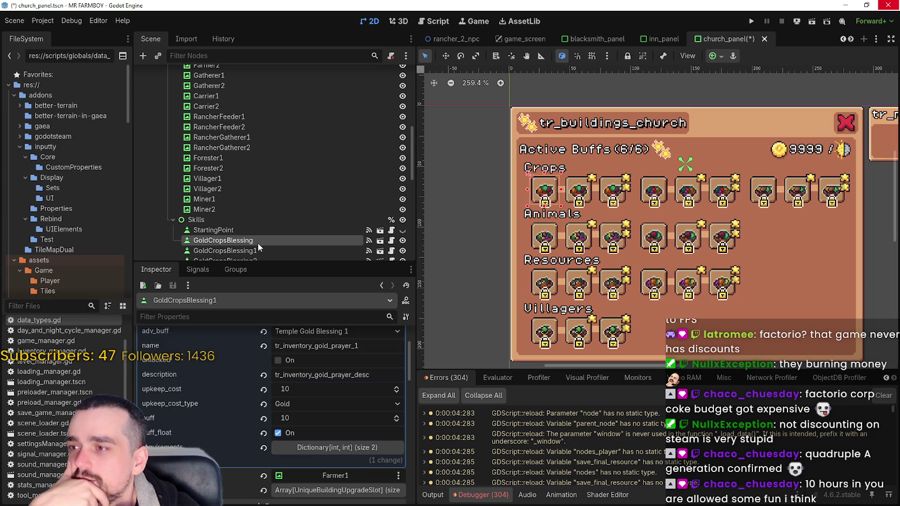
{"action": "scroll", "coordinate": [270, 214], "scroll_direction": "down", "scroll_amount": 2}
{"action": "left_click", "coordinate": [269, 205]}
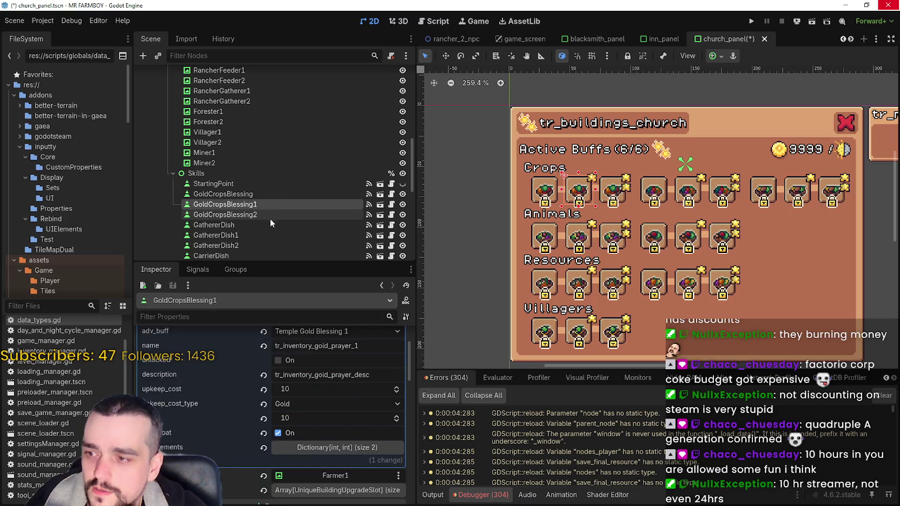
{"action": "left_click", "coordinate": [269, 216]}
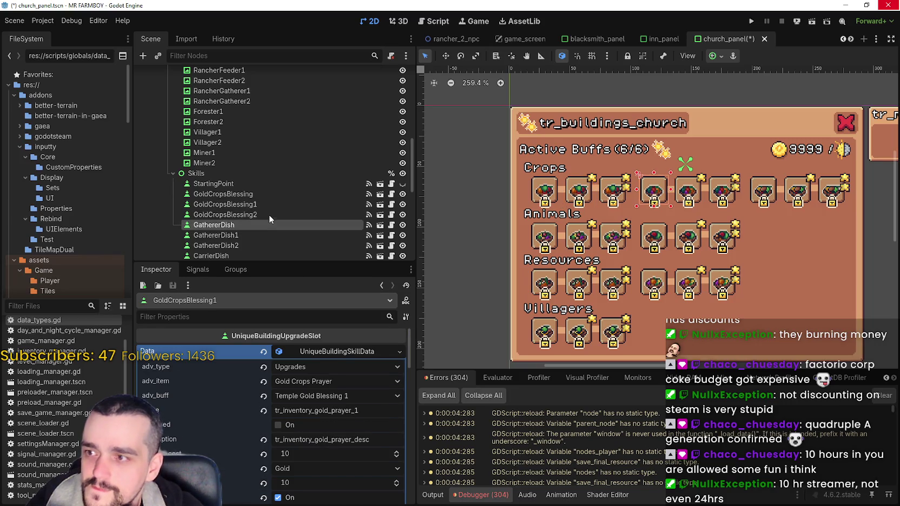
{"action": "scroll", "coordinate": [343, 472], "scroll_direction": "down", "scroll_amount": 1}
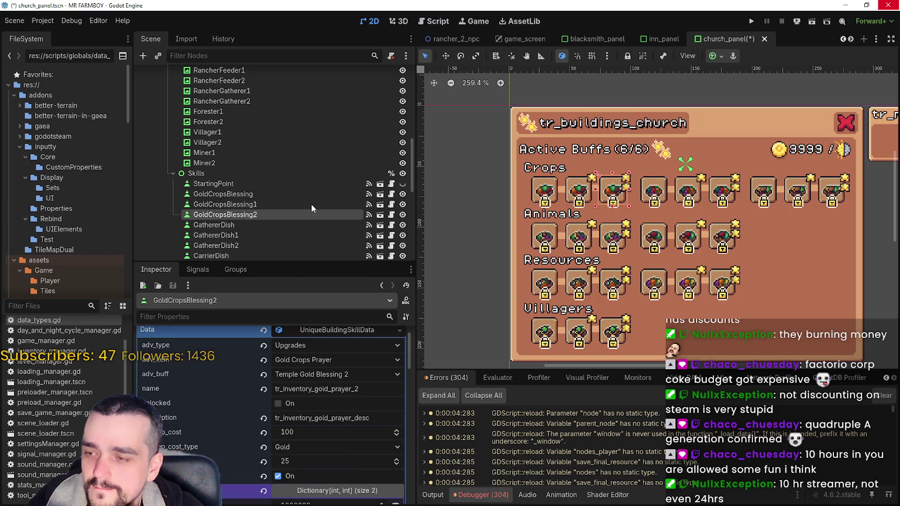
{"action": "scroll", "coordinate": [306, 191], "scroll_direction": "down", "scroll_amount": 1}
{"action": "left_click", "coordinate": [274, 200]}
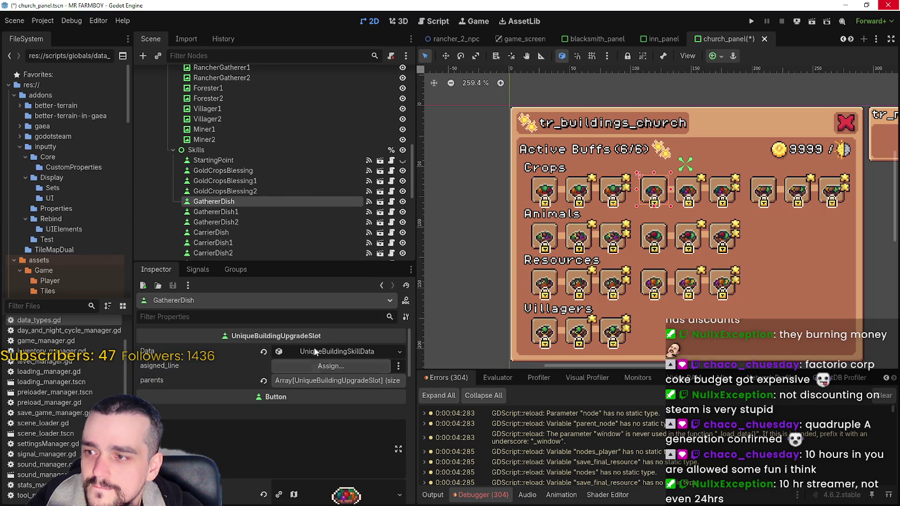
{"action": "left_click", "coordinate": [329, 352]}
Step: Set GathererDish's adv_type to Upgrades and its adv_item to Blue Crops Prayer
{"action": "left_click", "coordinate": [331, 369]}
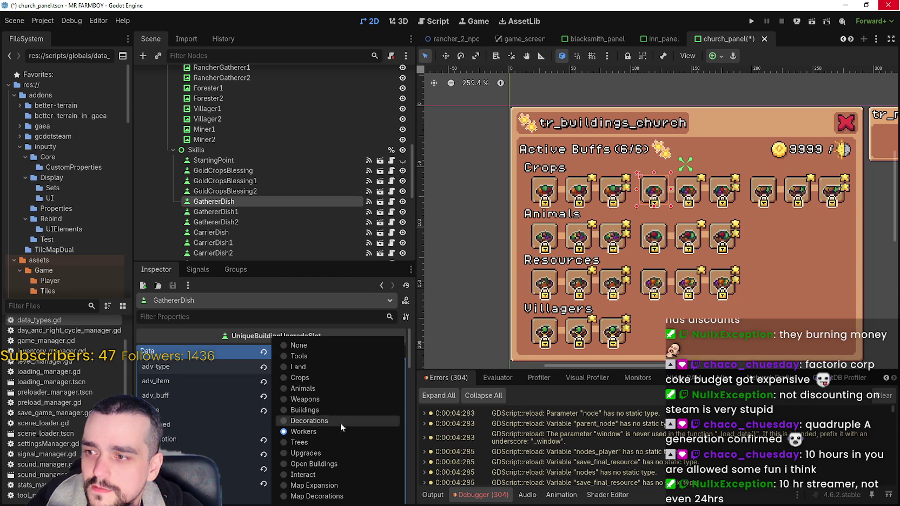
{"action": "left_click", "coordinate": [320, 450]}
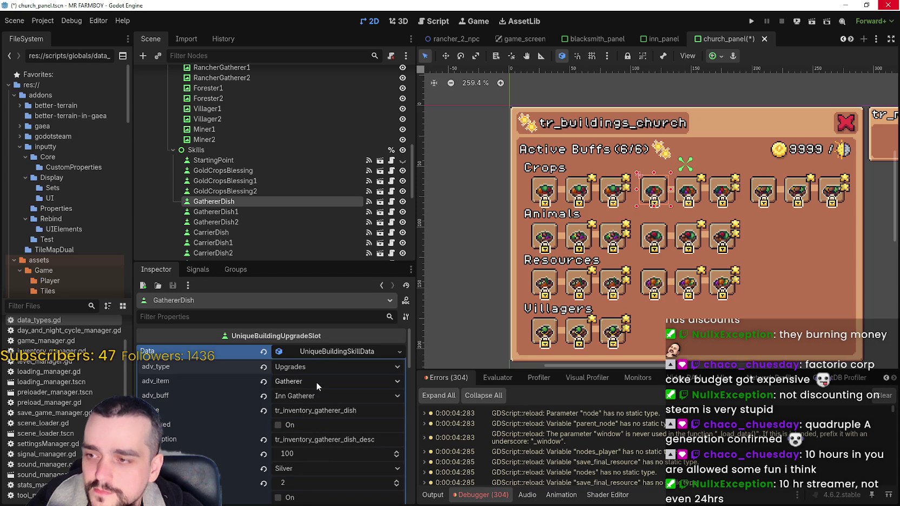
{"action": "left_click", "coordinate": [317, 383]}
{"action": "scroll", "coordinate": [319, 377], "scroll_direction": "down", "scroll_amount": 10}
{"action": "scroll", "coordinate": [321, 377], "scroll_direction": "down", "scroll_amount": 20}
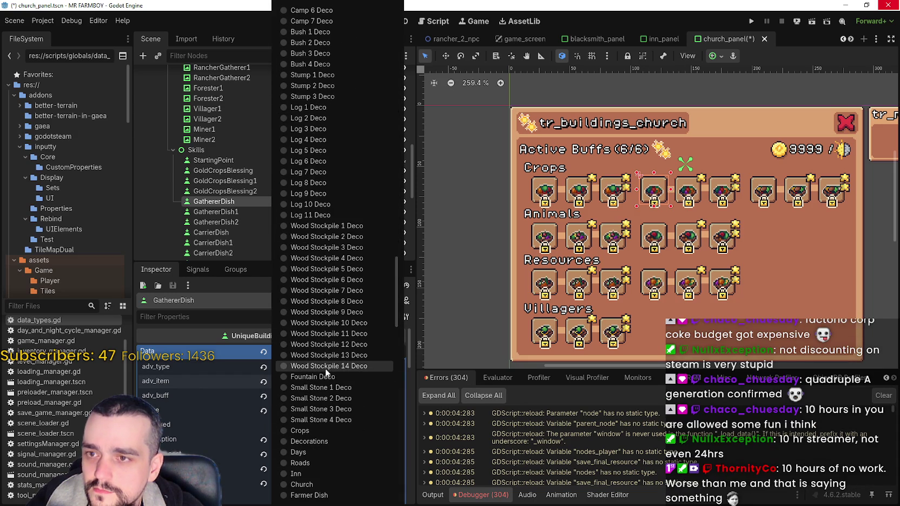
{"action": "scroll", "coordinate": [327, 370], "scroll_direction": "down", "scroll_amount": 8}
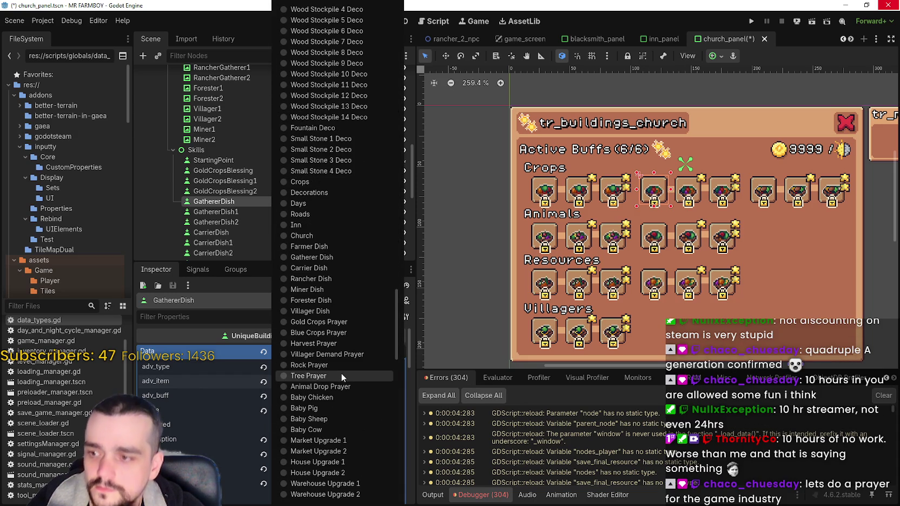
{"action": "scroll", "coordinate": [341, 376], "scroll_direction": "down", "scroll_amount": 4}
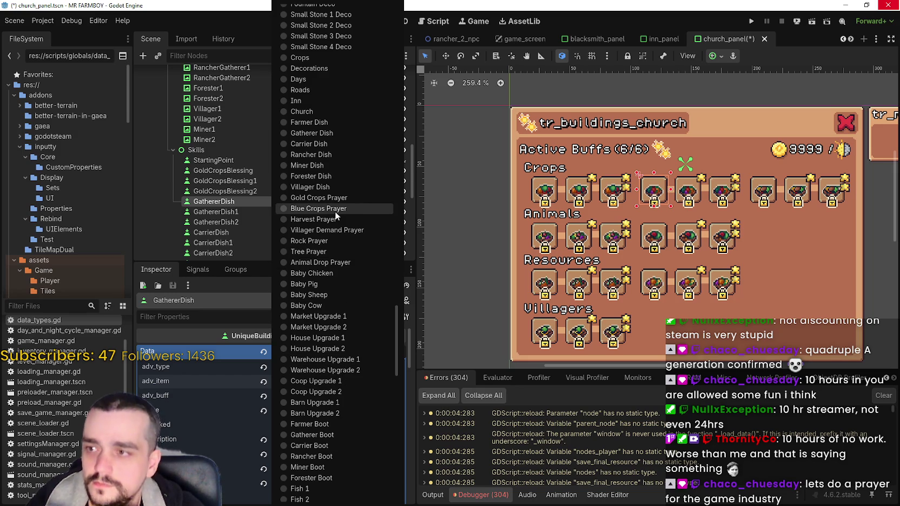
{"action": "left_click", "coordinate": [335, 209]}
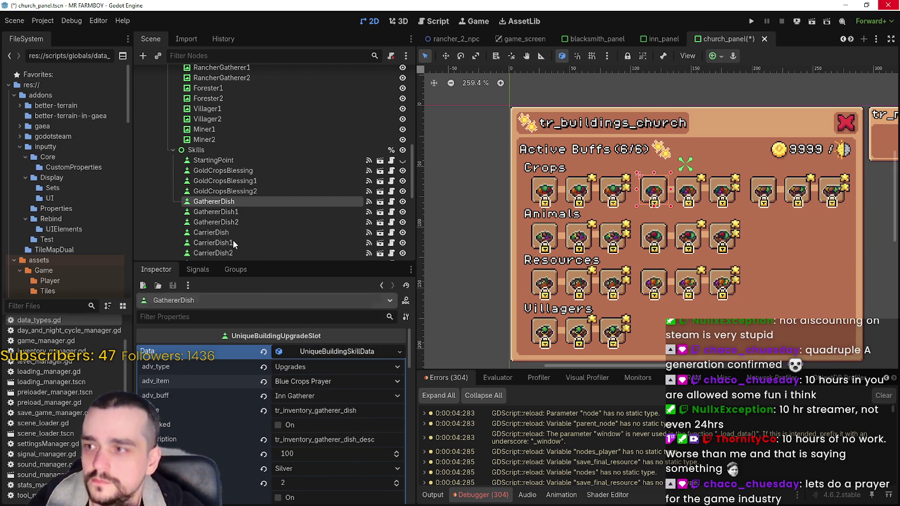
Step: Rename the GathererDish node to BlueCropsBlessing
{"action": "double_click", "coordinate": [214, 206]}
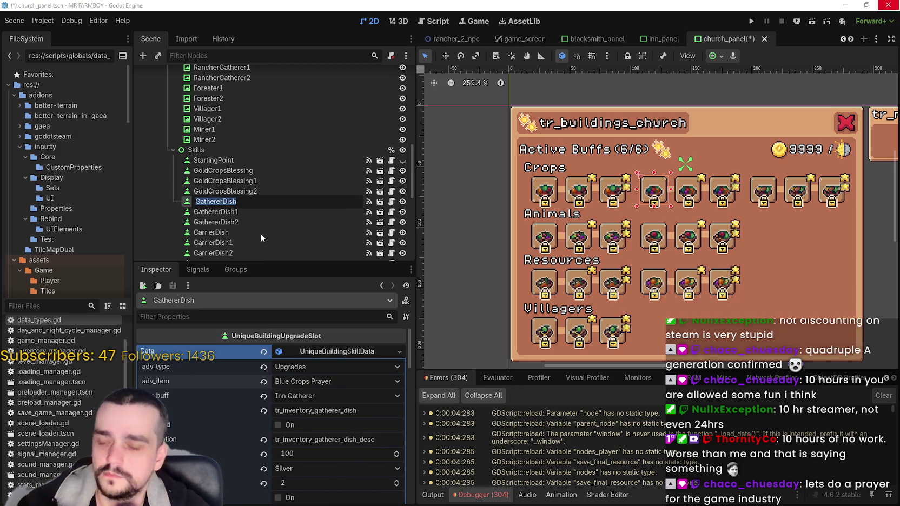
{"action": "type", "text": "BlueCrop"}
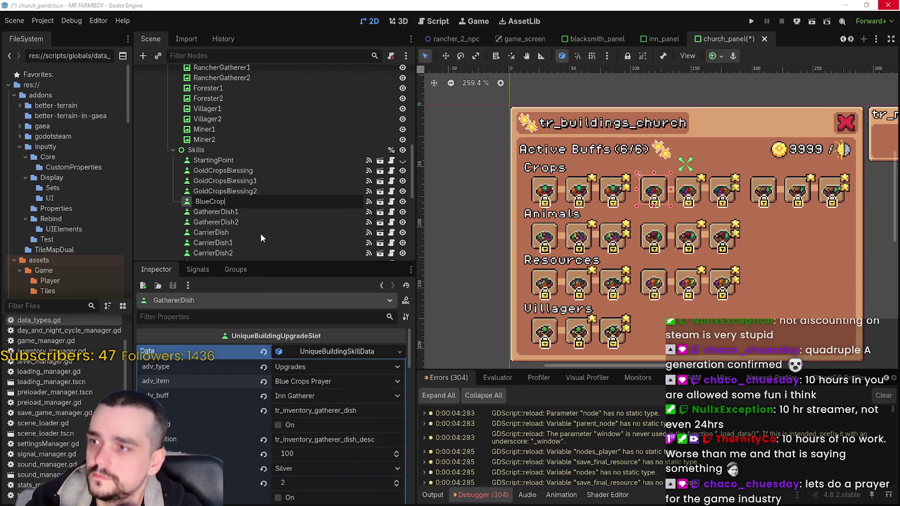
{"action": "type", "text": "sBlessgin"}
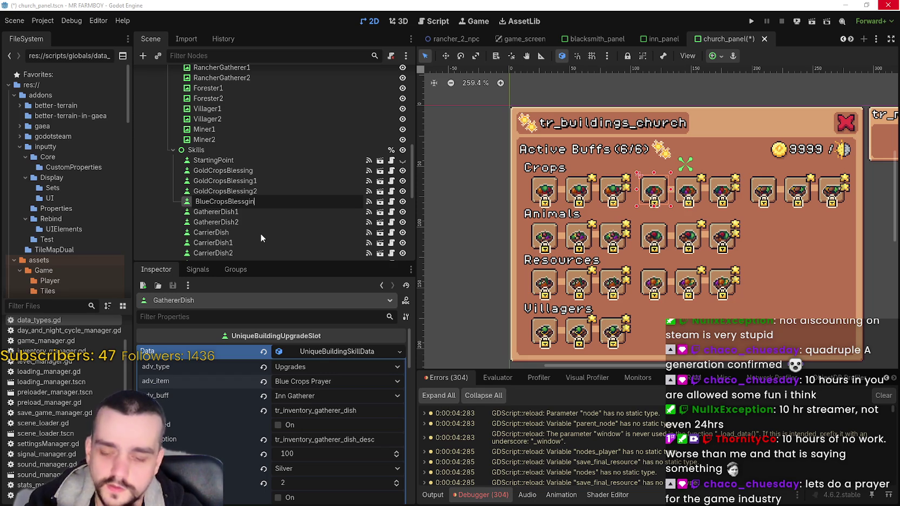
{"action": "key", "text": "BackSpace"}
{"action": "key", "text": "BackSpace"}
{"action": "key", "text": "BackSpace"}
{"action": "type", "text": "ing"}
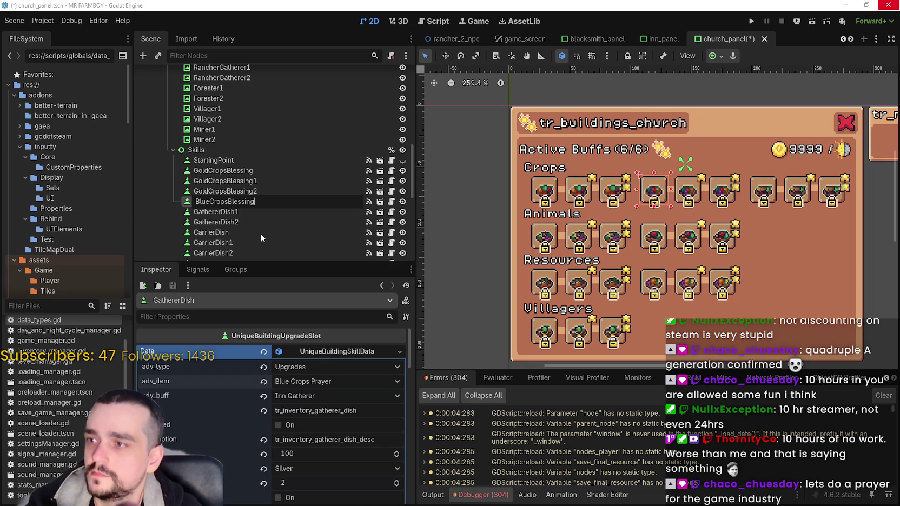
{"action": "key", "text": "Return"}
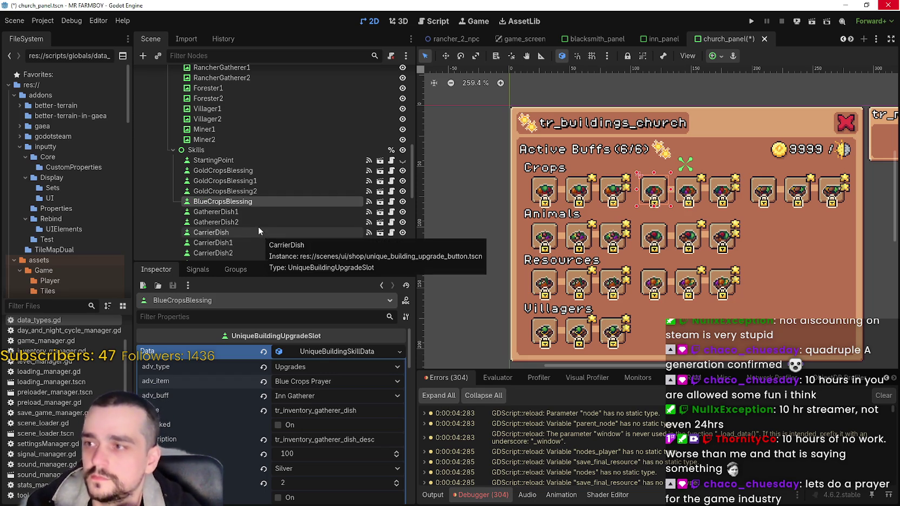
Step: Rename GathererDish1 and GathererDish2 to BlueCropBlessing1 and BlueCropBlessing2
{"action": "left_click", "coordinate": [260, 213]}
{"action": "key", "text": "F2"}
{"action": "type", "text": "B"}
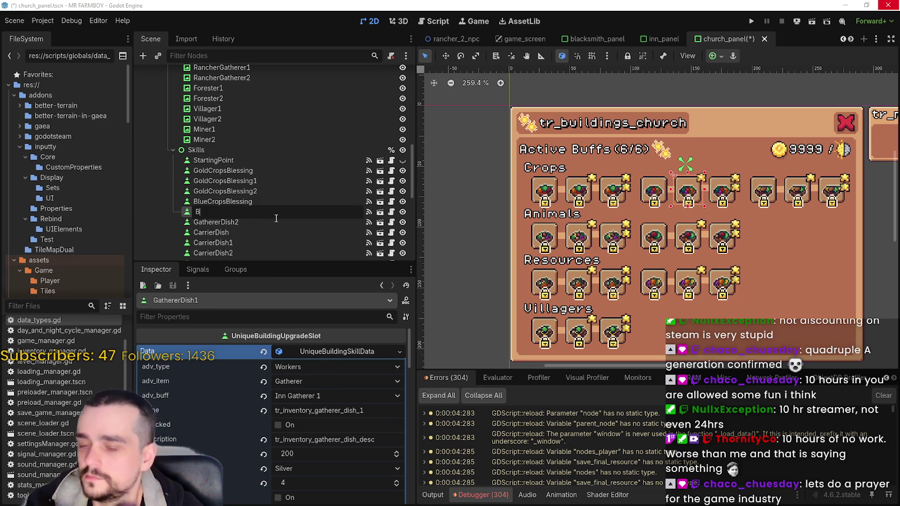
{"action": "type", "text": "lueCro"}
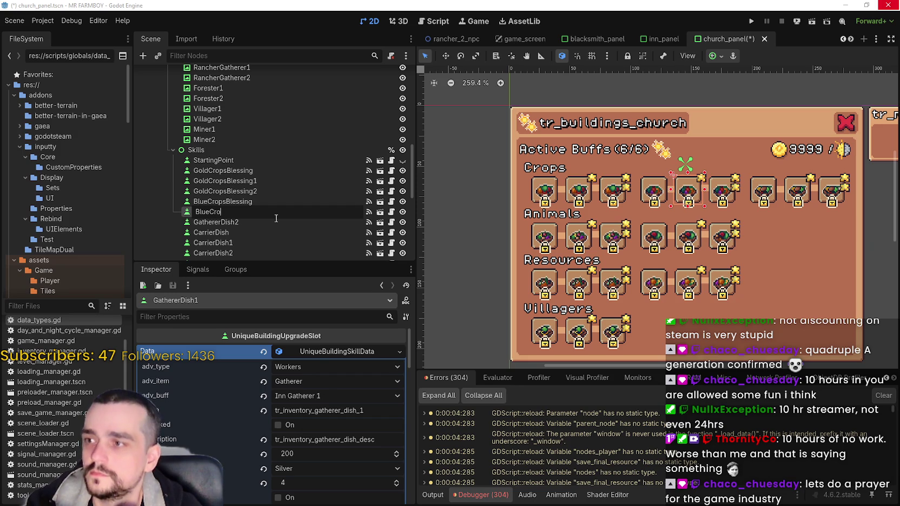
{"action": "type", "text": "pBlessing1"}
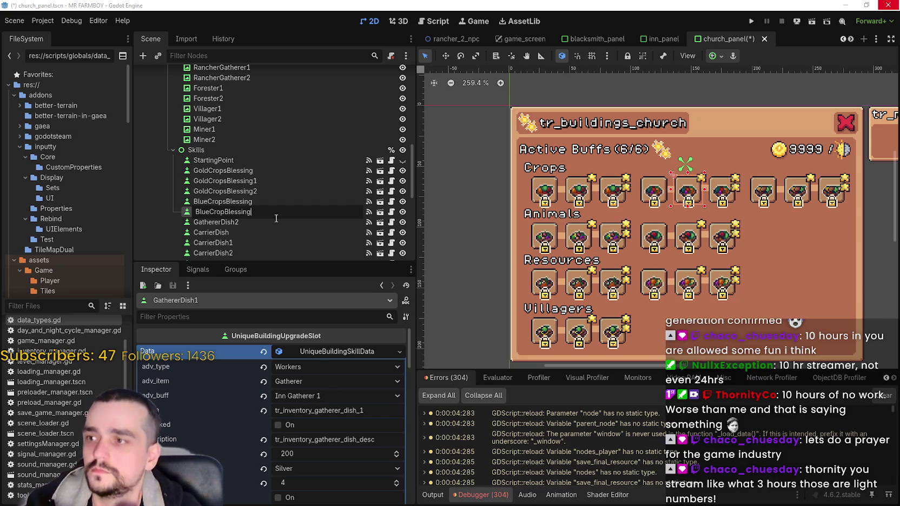
{"action": "key", "text": "Return"}
{"action": "double_click", "coordinate": [246, 222]}
{"action": "type", "text": "Blue"}
{"action": "type", "text": "CropBl"}
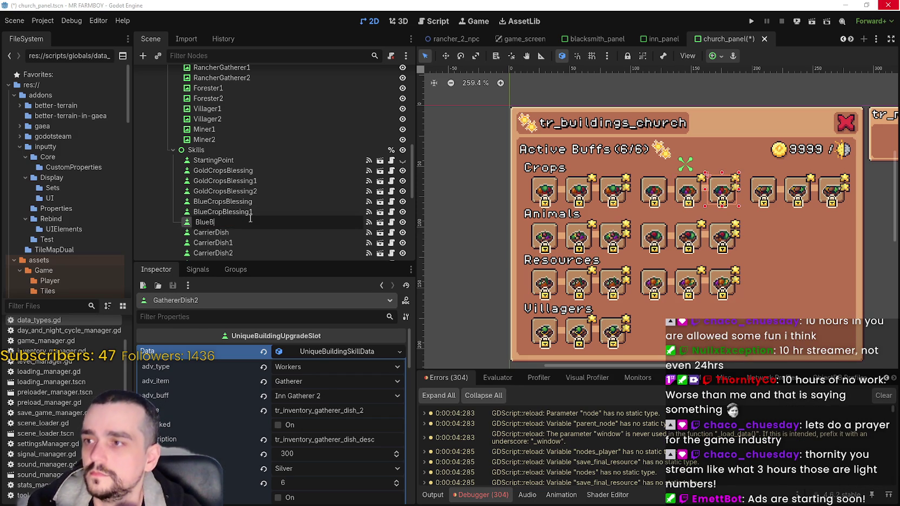
{"action": "type", "text": "essing"}
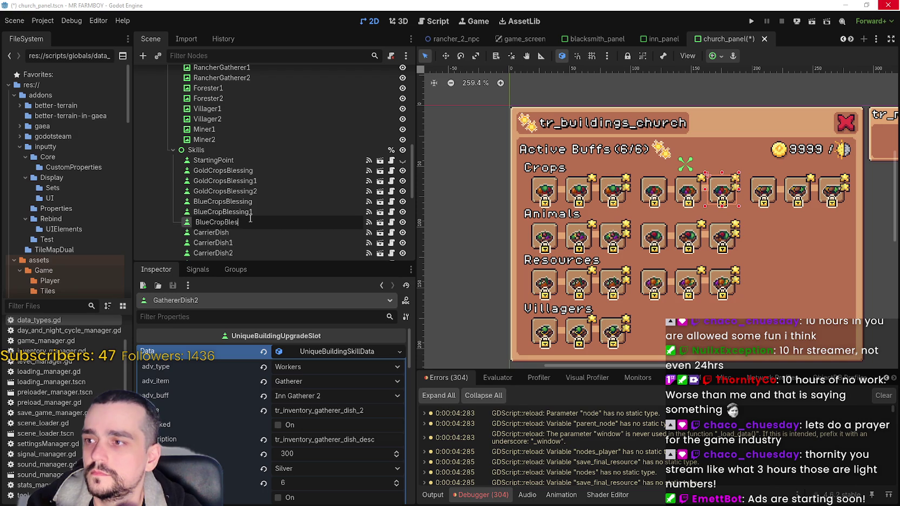
{"action": "key", "text": "Escape"}
{"action": "key", "text": "Return"}
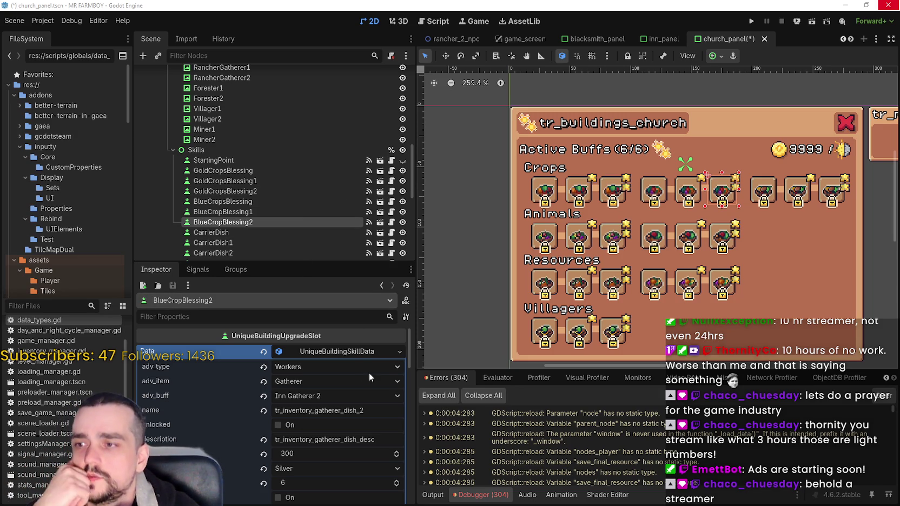
{"action": "scroll", "coordinate": [739, 248], "scroll_direction": "down", "scroll_amount": 1}
{"action": "scroll", "coordinate": [719, 246], "scroll_direction": "up", "scroll_amount": 2}
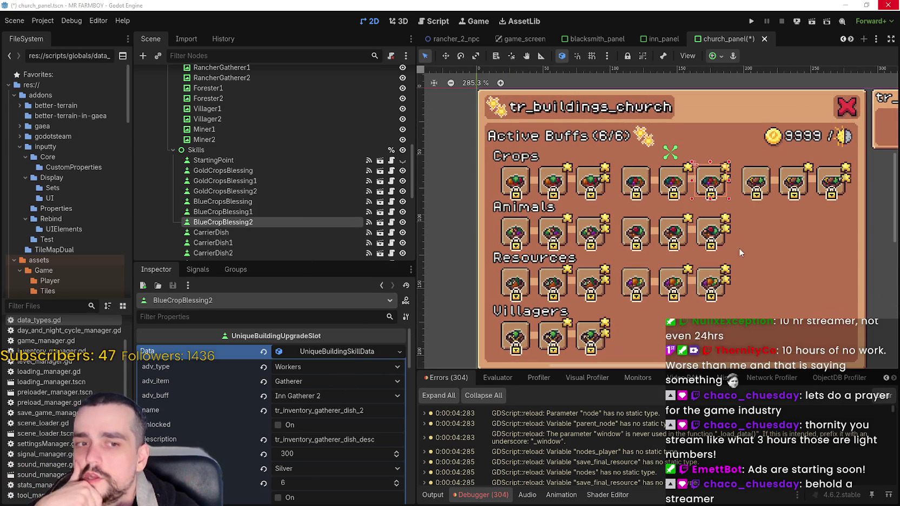
{"action": "scroll", "coordinate": [706, 247], "scroll_direction": "down", "scroll_amount": 2}
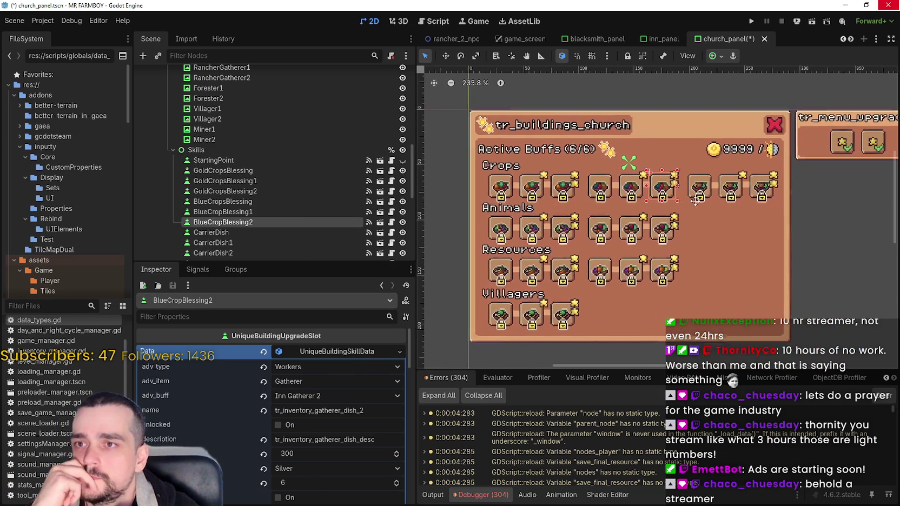
{"action": "scroll", "coordinate": [694, 200], "scroll_direction": "down", "scroll_amount": 1}
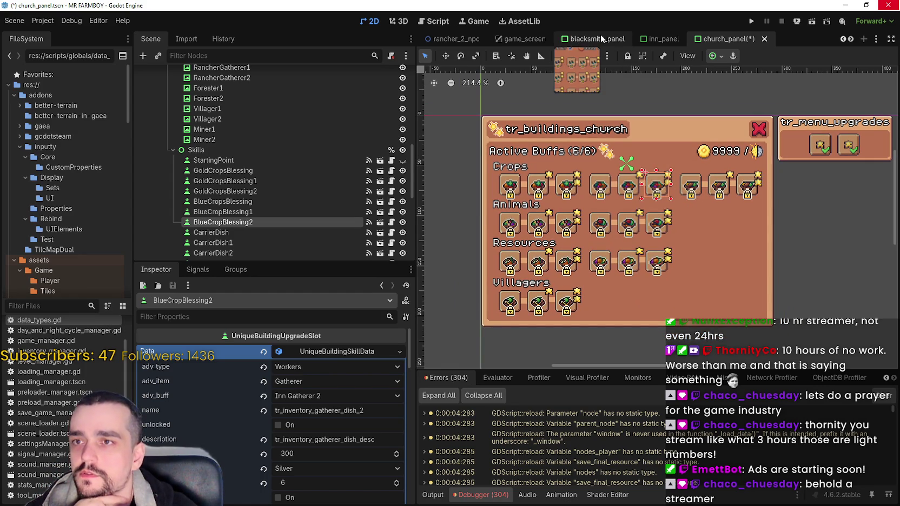
{"action": "mouse_move", "coordinate": [648, 41]}
{"action": "scroll", "coordinate": [587, 288], "scroll_direction": "up", "scroll_amount": 3}
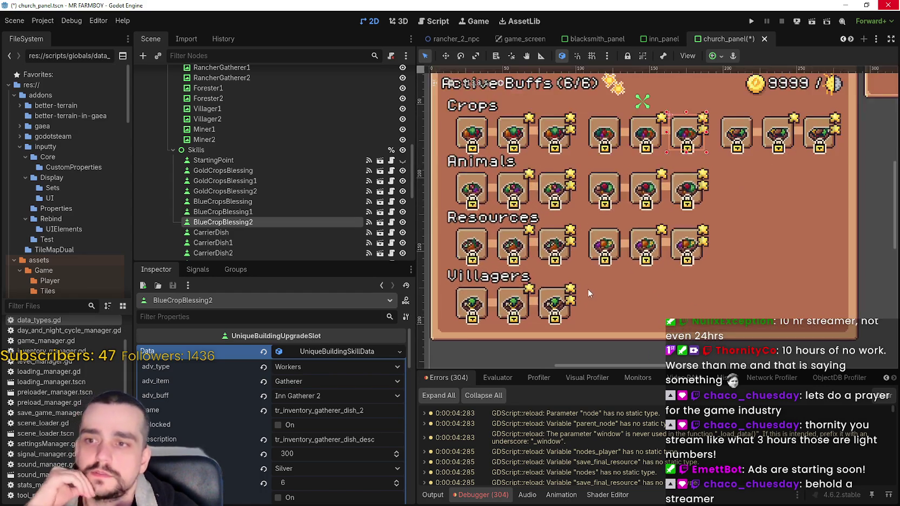
{"action": "scroll", "coordinate": [583, 265], "scroll_direction": "down", "scroll_amount": 2}
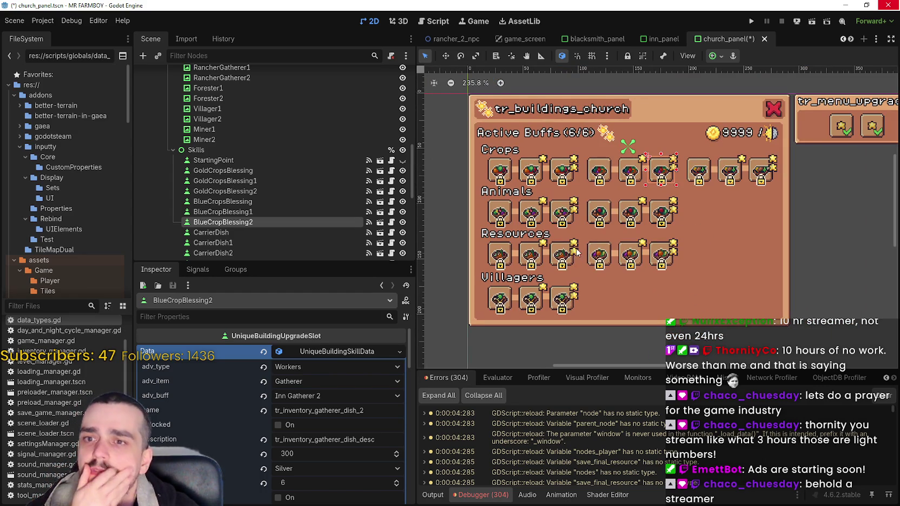
{"action": "scroll", "coordinate": [581, 229], "scroll_direction": "up", "scroll_amount": 1}
{"action": "scroll", "coordinate": [582, 231], "scroll_direction": "down", "scroll_amount": 1}
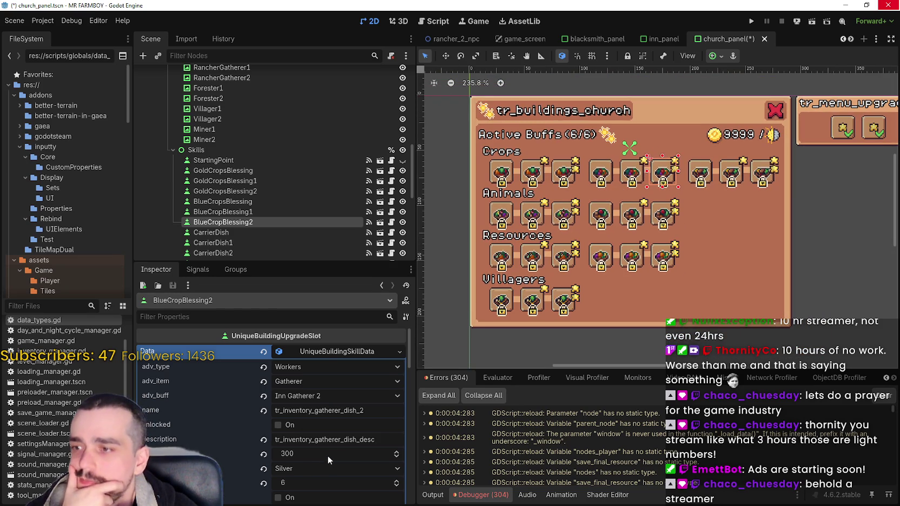
{"action": "scroll", "coordinate": [254, 212], "scroll_direction": "down", "scroll_amount": 3}
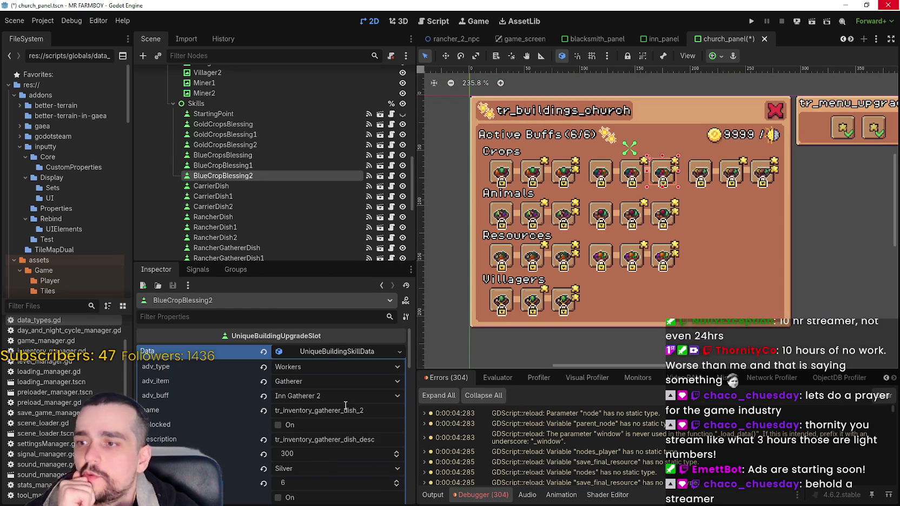
{"action": "scroll", "coordinate": [629, 259], "scroll_direction": "up", "scroll_amount": 1}
{"action": "scroll", "coordinate": [629, 259], "scroll_direction": "down", "scroll_amount": 1}
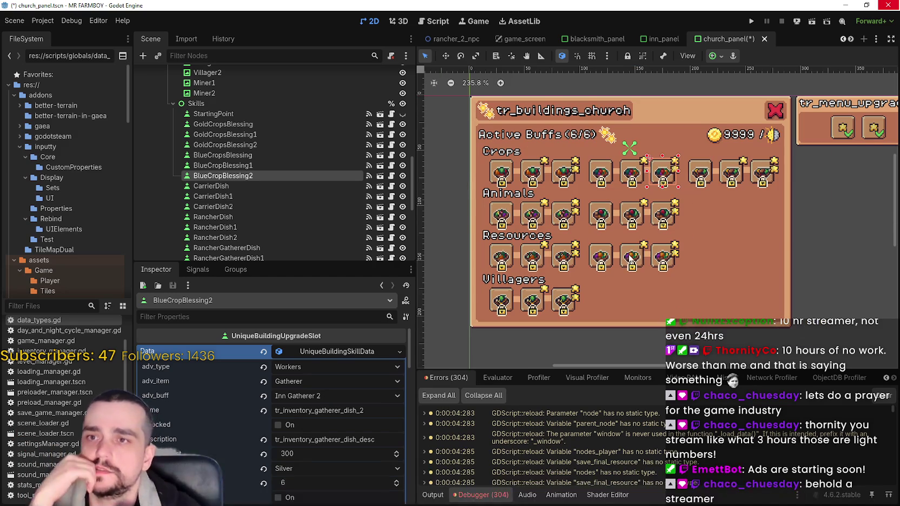
{"action": "scroll", "coordinate": [630, 260], "scroll_direction": "up", "scroll_amount": 1}
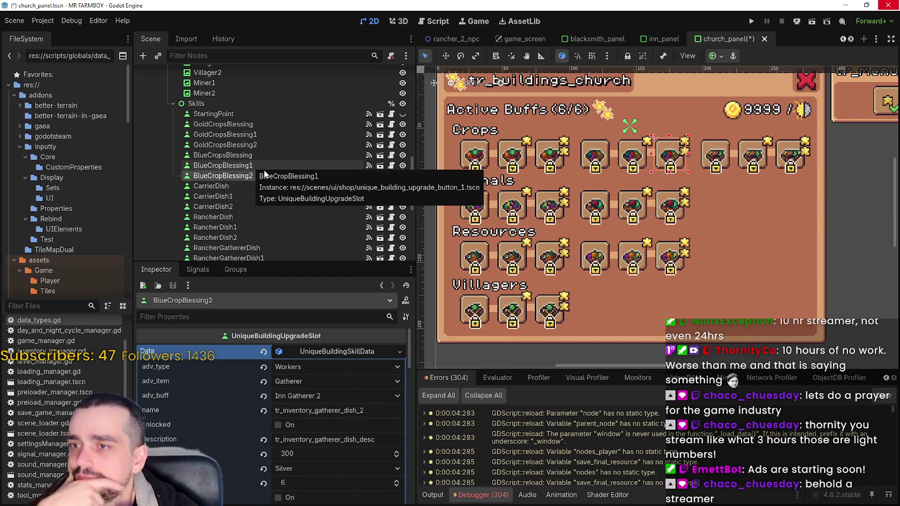
{"action": "scroll", "coordinate": [534, 218], "scroll_direction": "up", "scroll_amount": 1}
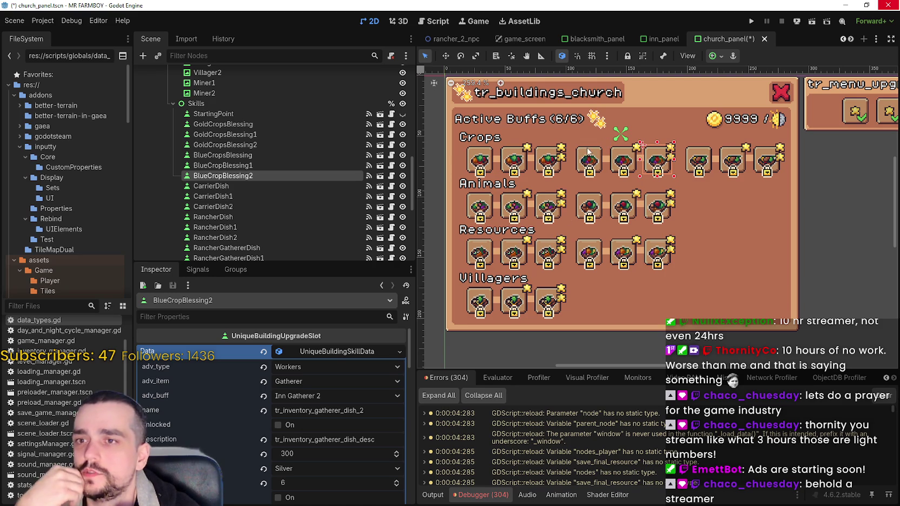
{"action": "left_click", "coordinate": [236, 155]}
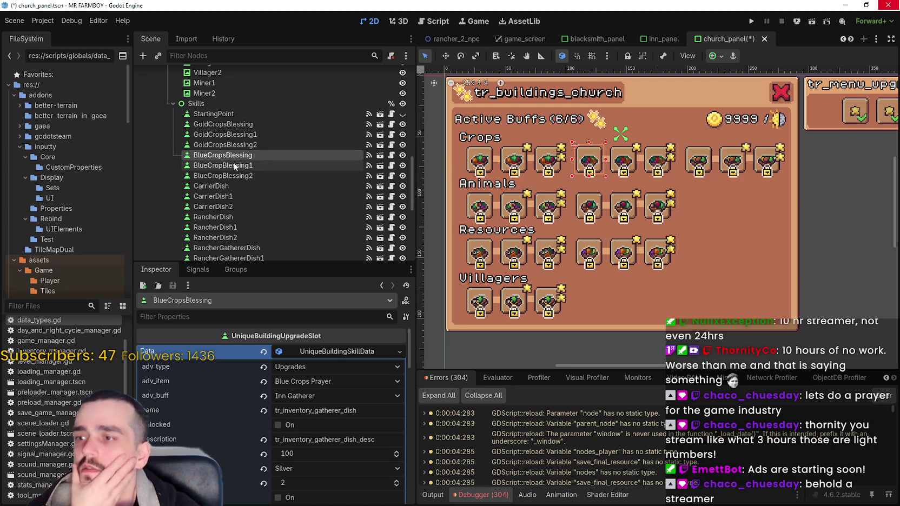
Step: Set BlueCropBlessing1's adv_type to Upgrades and adv_item to Blue Crops Prayer
{"action": "left_click", "coordinate": [246, 166]}
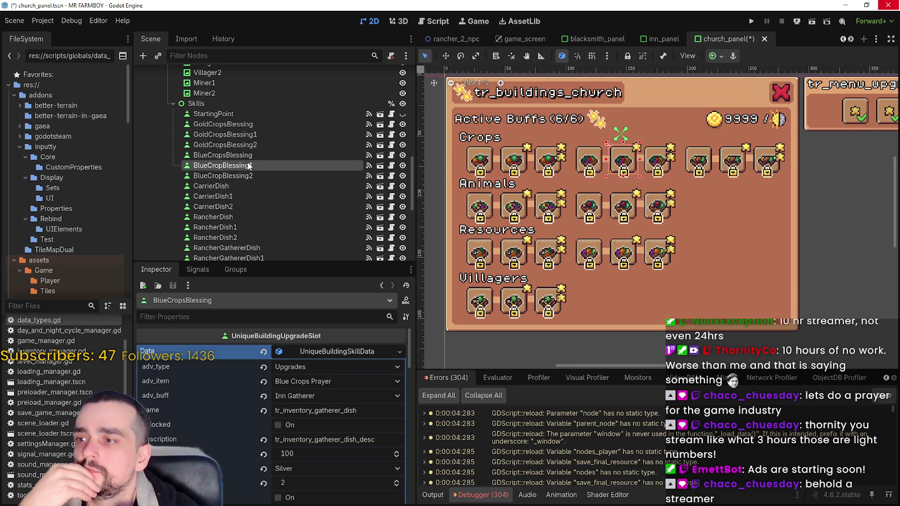
{"action": "left_click", "coordinate": [332, 371]}
{"action": "left_click", "coordinate": [323, 448]}
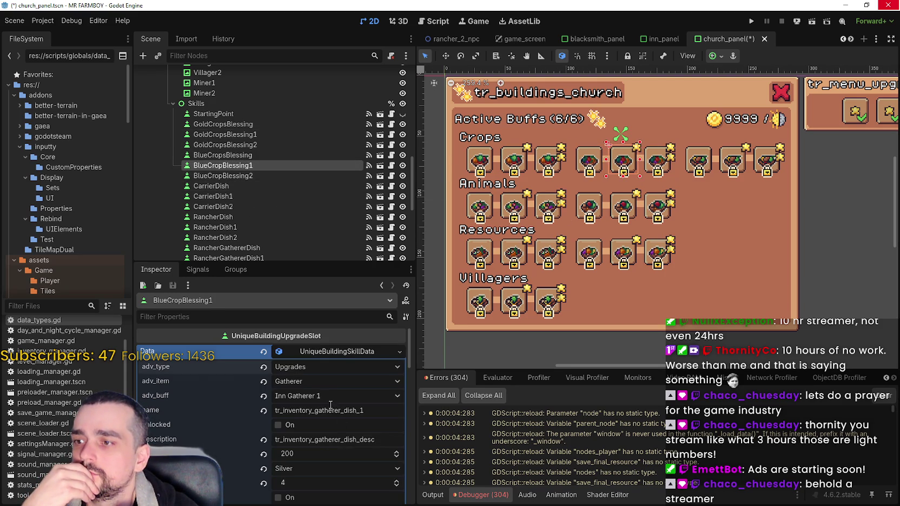
{"action": "left_click", "coordinate": [324, 382]}
{"action": "scroll", "coordinate": [341, 397], "scroll_direction": "down", "scroll_amount": 5}
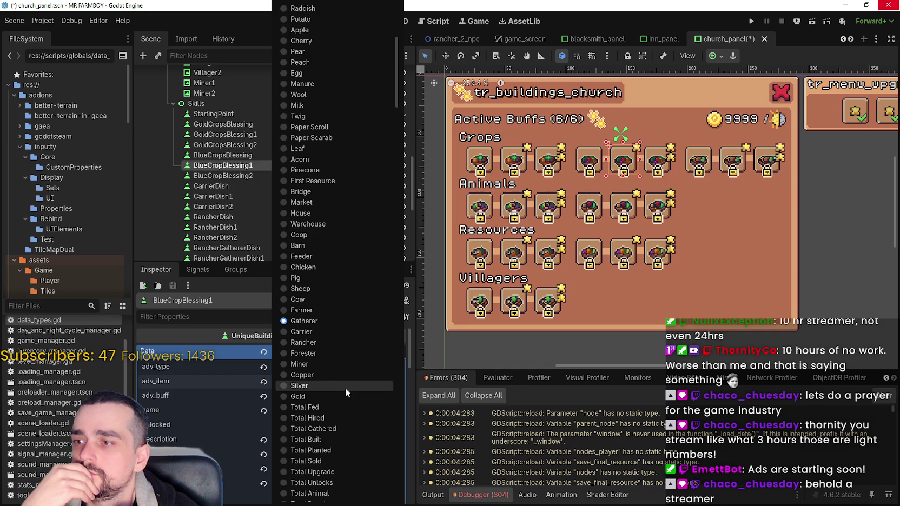
{"action": "scroll", "coordinate": [344, 385], "scroll_direction": "down", "scroll_amount": 15}
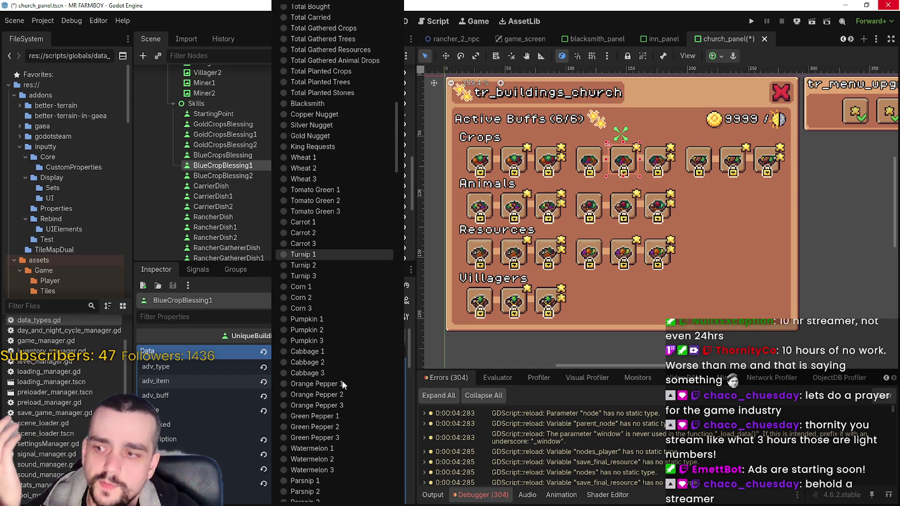
{"action": "scroll", "coordinate": [342, 380], "scroll_direction": "down", "scroll_amount": 15}
{"action": "scroll", "coordinate": [340, 380], "scroll_direction": "down", "scroll_amount": 15}
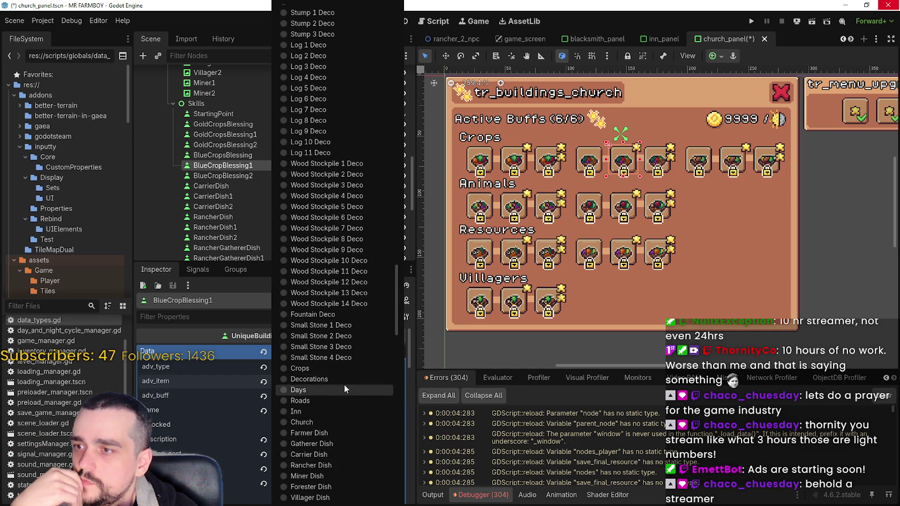
{"action": "scroll", "coordinate": [348, 384], "scroll_direction": "down", "scroll_amount": 5}
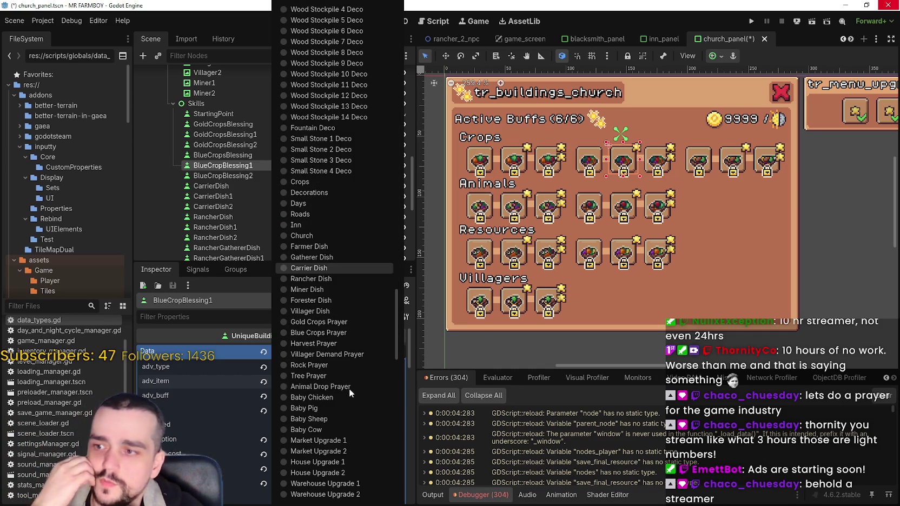
{"action": "left_click", "coordinate": [333, 335]}
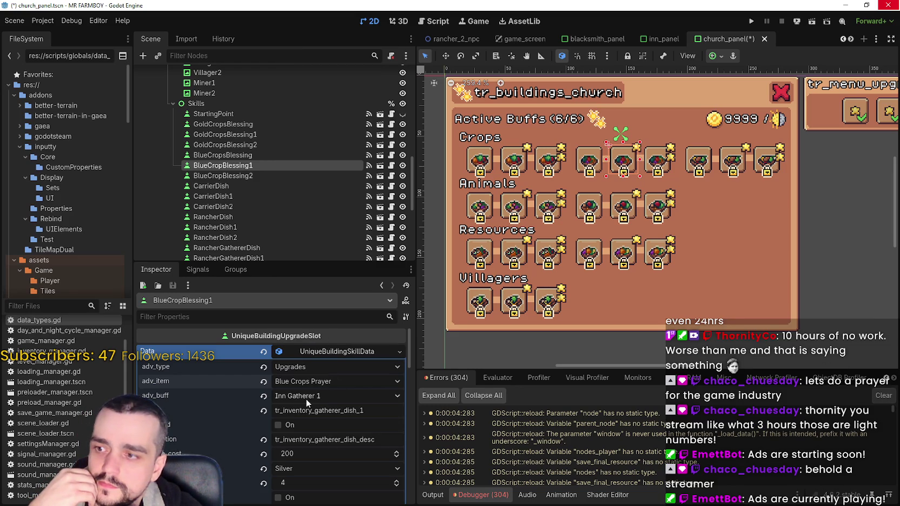
Step: Give BlueCropBlessing1 the Temple Blue Blessing 1 buff and BlueCropsBlessing the Temple Blue Blessing buff
{"action": "left_click", "coordinate": [373, 400]}
{"action": "scroll", "coordinate": [350, 468], "scroll_direction": "down", "scroll_amount": 5}
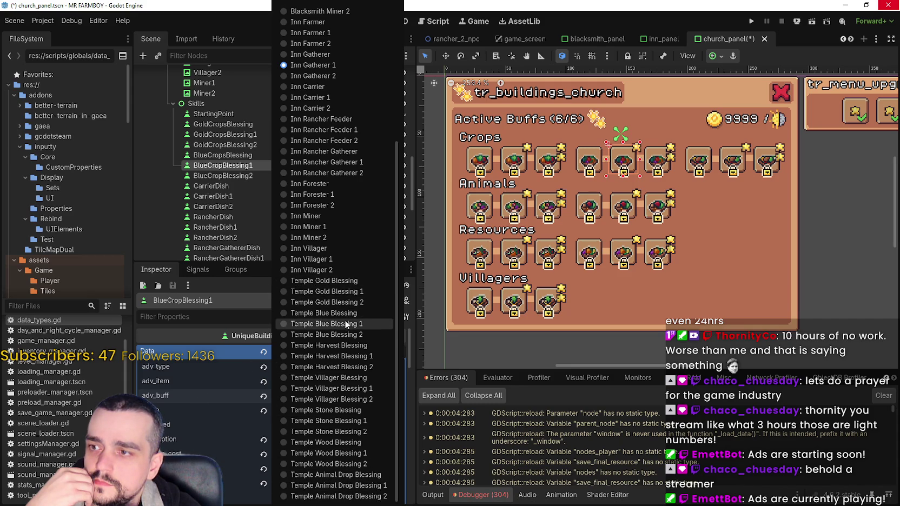
{"action": "key", "text": "Escape"}
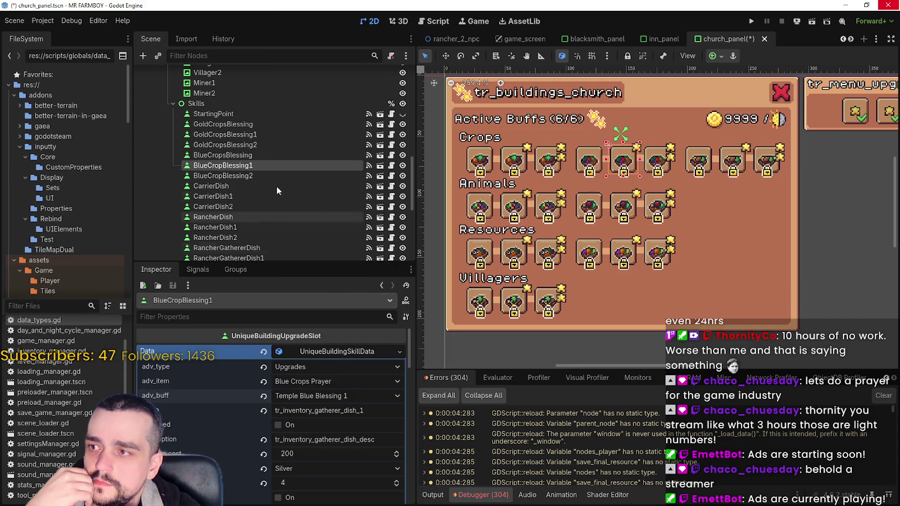
{"action": "left_click", "coordinate": [256, 157]}
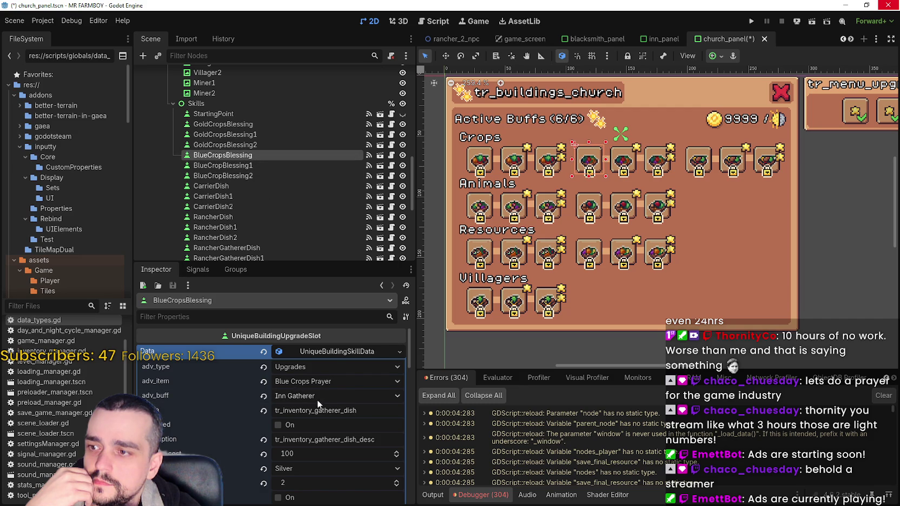
{"action": "left_click", "coordinate": [349, 401]}
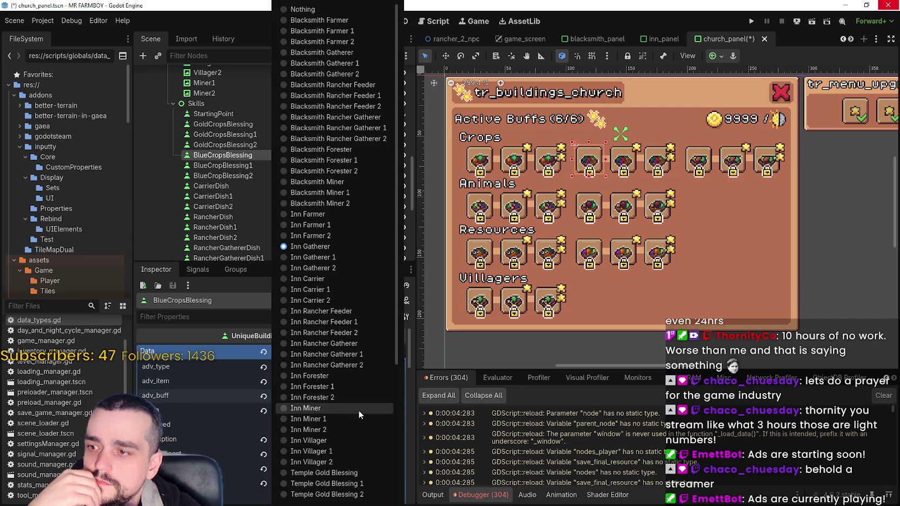
{"action": "scroll", "coordinate": [335, 487], "scroll_direction": "down", "scroll_amount": 10}
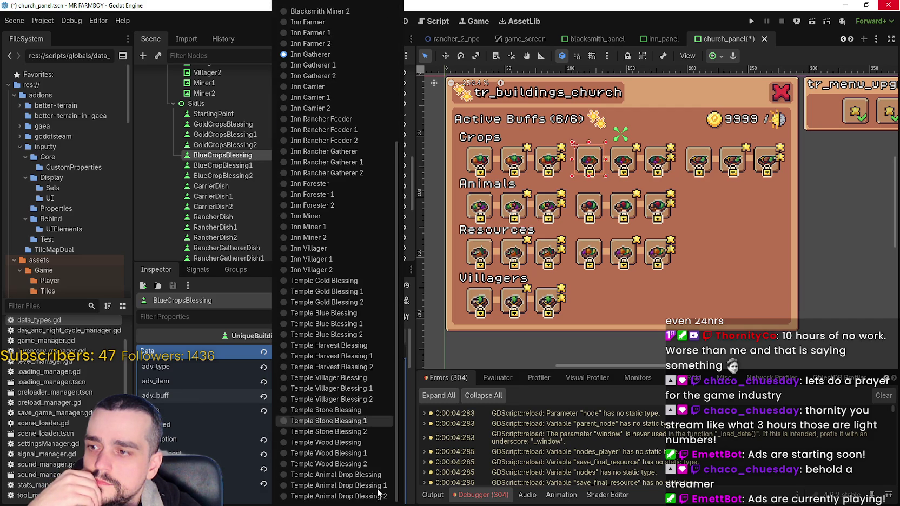
{"action": "left_click", "coordinate": [350, 313]}
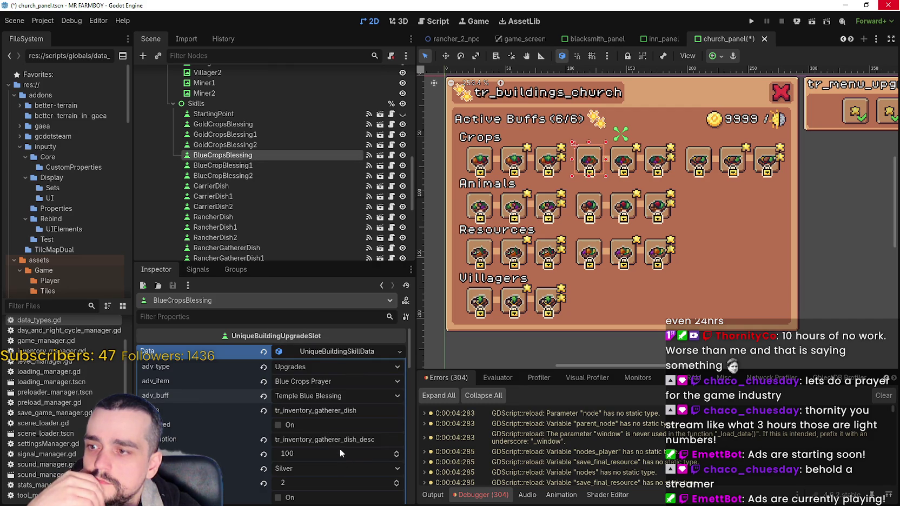
Step: Set BlueCropsBlessing's name key to tr_inventory_blue_prayer
{"action": "double_click", "coordinate": [324, 410]}
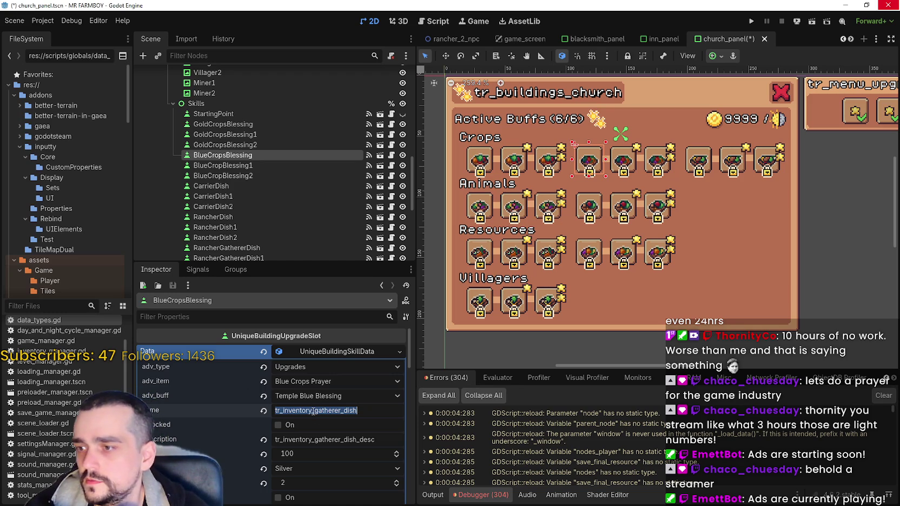
{"action": "type", "text": "tr_inventory_blue_prayer"}
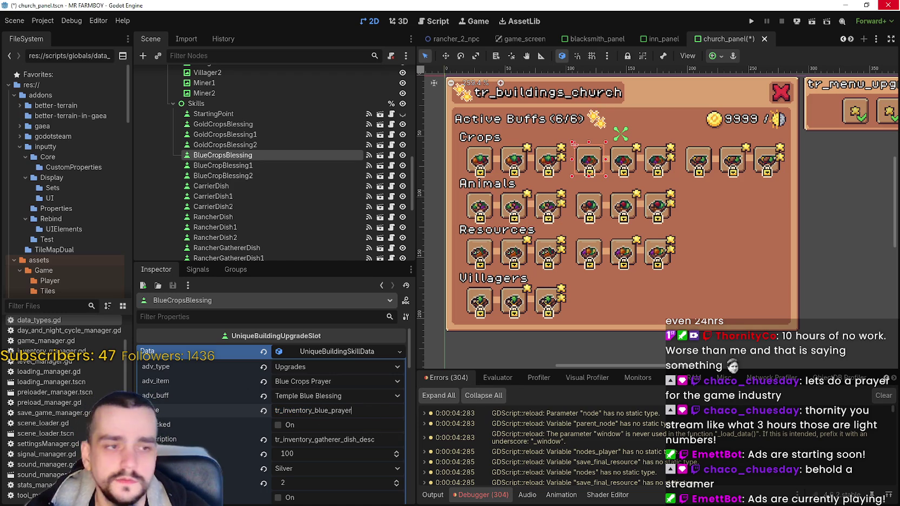
{"action": "key", "text": "alt+Tab"}
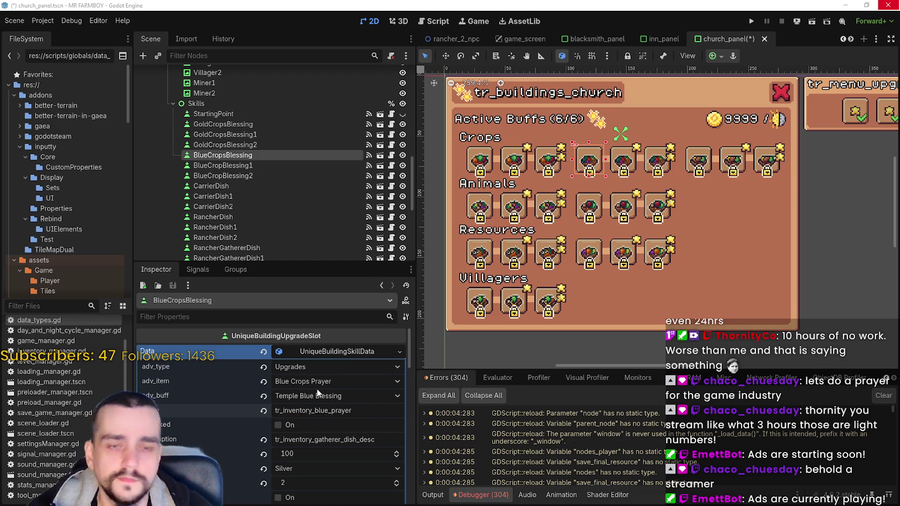
{"action": "left_click", "coordinate": [328, 440]}
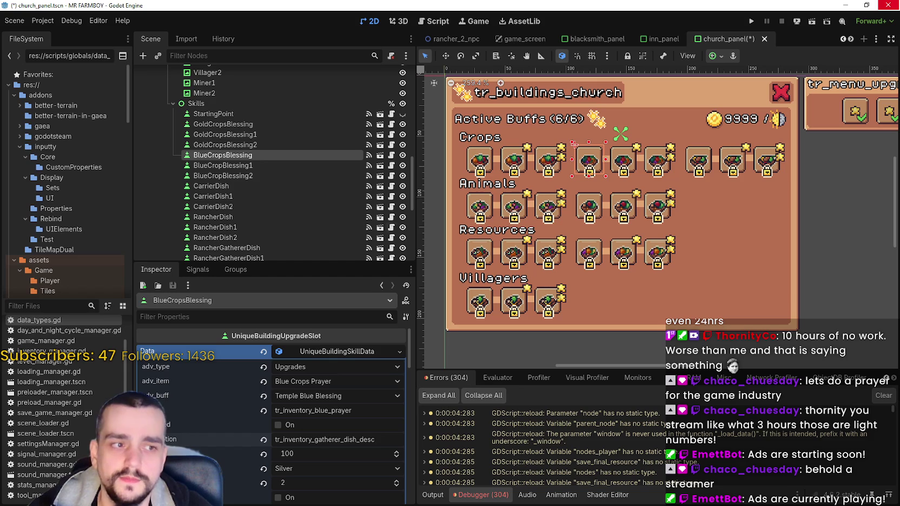
Step: Set BlueCropBlessing1 and BlueCropBlessing2 name keys to tr_inventory_blue_prayer _1 and _2, then save
{"action": "left_click", "coordinate": [209, 166]}
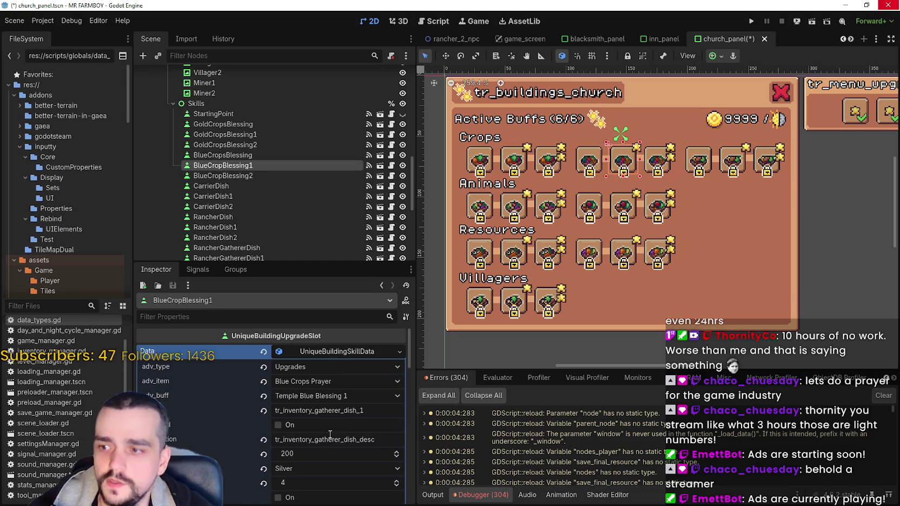
{"action": "left_click", "coordinate": [323, 410]}
{"action": "key", "text": "ctrl+a"}
{"action": "type", "text": "tr_inventory_blue_prayer_1"}
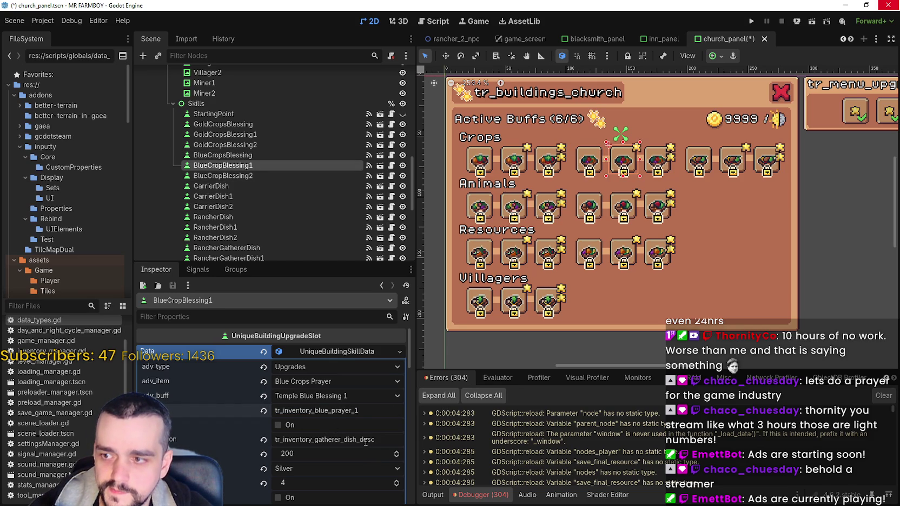
{"action": "left_click", "coordinate": [222, 176]}
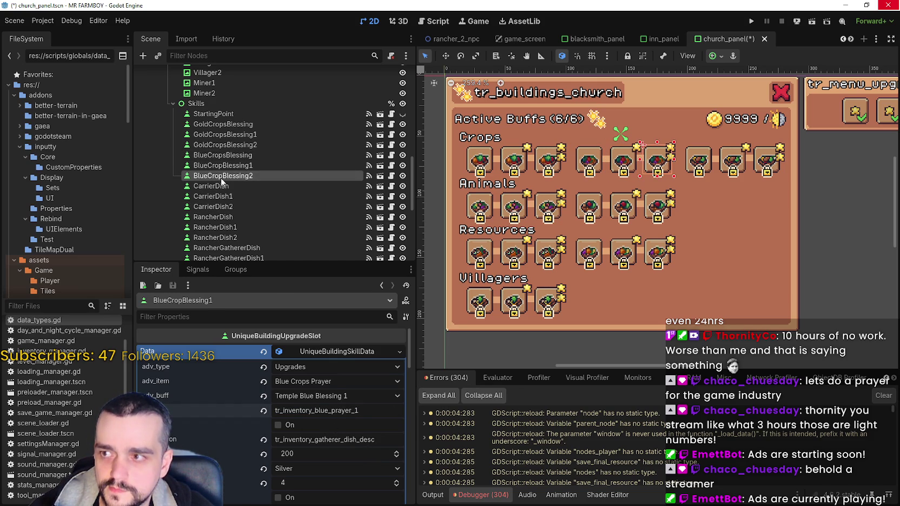
{"action": "left_click", "coordinate": [312, 411]}
{"action": "key", "text": "ctrl+a"}
{"action": "type", "text": "tr_inventory_blue_prayer_1"}
{"action": "key", "text": "BackSpace"}
{"action": "type", "text": "2"}
{"action": "key", "text": "ctrl+s"}
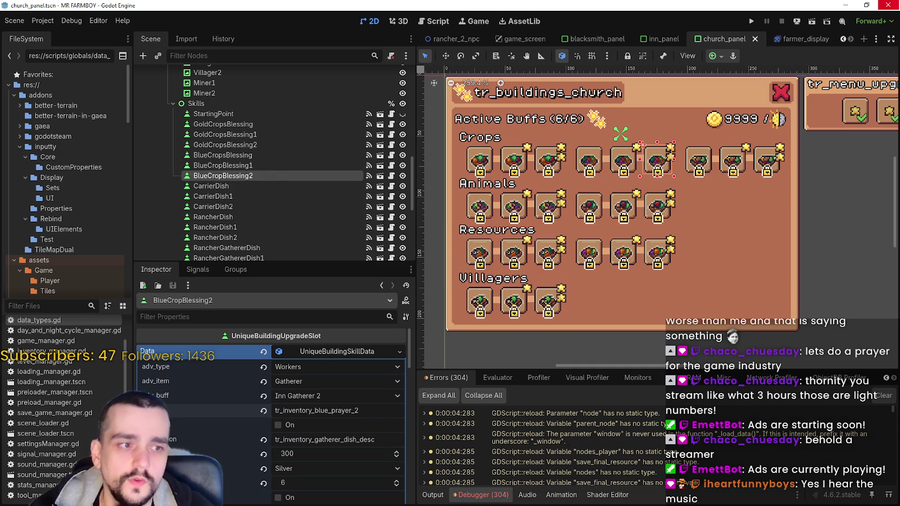
Step: Set BlueCropBlessing2's description to tr_inventory_blue_prayer_desc and save the scene
{"action": "left_click", "coordinate": [329, 440]}
{"action": "key", "text": "ctrl+a"}
{"action": "type", "text": "tr_inventory_blue_prayer_desc"}
{"action": "key", "text": "Return"}
{"action": "key", "text": "ctrl+s"}
Step: Set BlueCropBlessing1 and BlueCropsBlessing descriptions to tr_inventory_blue_prayer_desc, saving after each
{"action": "left_click", "coordinate": [222, 165]}
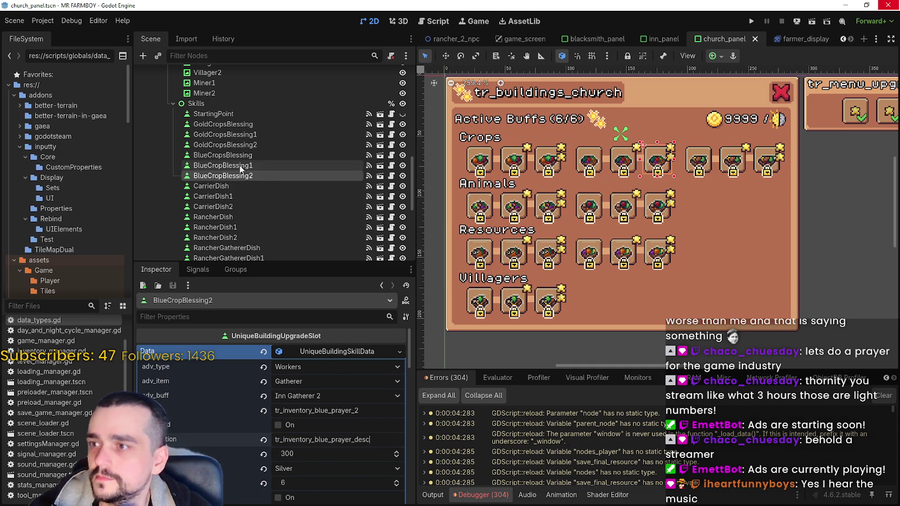
{"action": "left_click", "coordinate": [349, 439]}
{"action": "key", "text": "ctrl+a"}
{"action": "type", "text": "tr_inventory_blue_prayer_desc"}
{"action": "key", "text": "Return"}
{"action": "key", "text": "ctrl+s"}
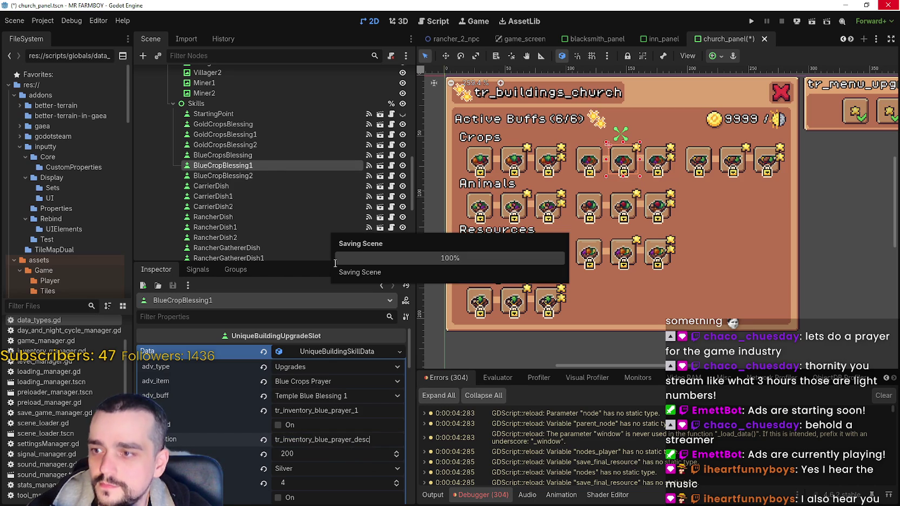
{"action": "left_click", "coordinate": [265, 157]}
{"action": "left_click", "coordinate": [325, 440]}
{"action": "key", "text": "ctrl+a"}
{"action": "type", "text": "tr_inventory_blue_prayer_desc"}
{"action": "key", "text": "Return"}
{"action": "key", "text": "ctrl+s"}
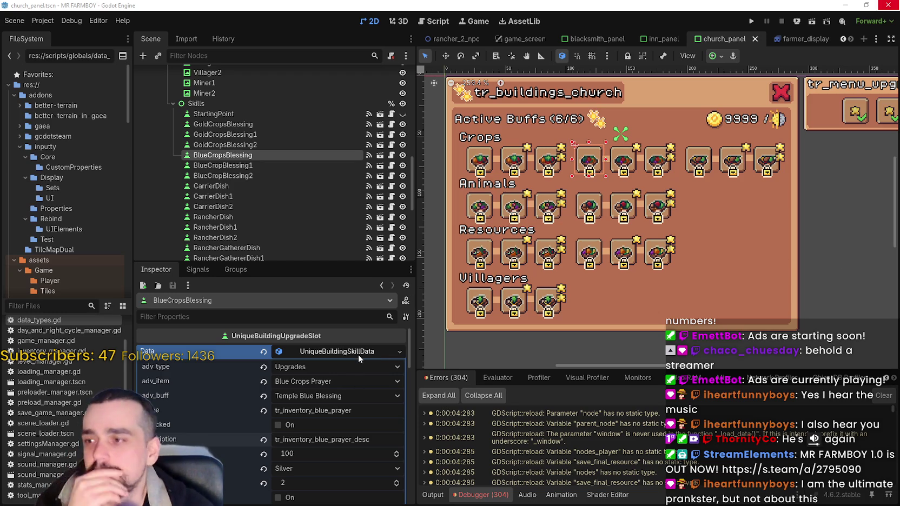
{"action": "left_click", "coordinate": [268, 135]}
{"action": "left_click", "coordinate": [279, 123]}
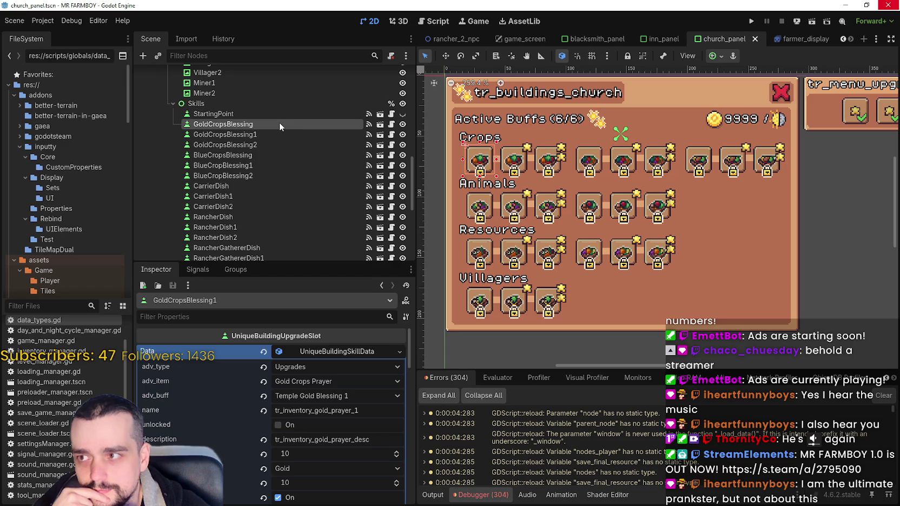
{"action": "left_click", "coordinate": [278, 144]}
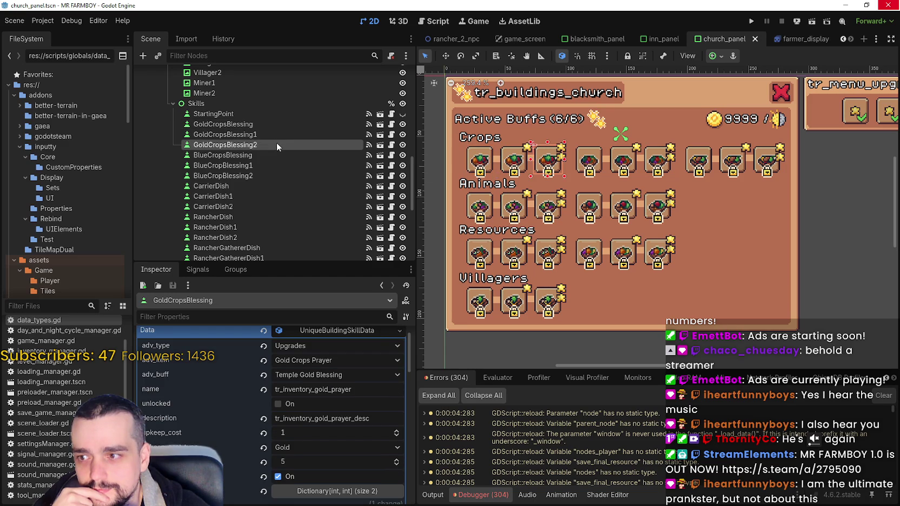
{"action": "left_click", "coordinate": [276, 155]}
{"action": "left_click", "coordinate": [279, 145]}
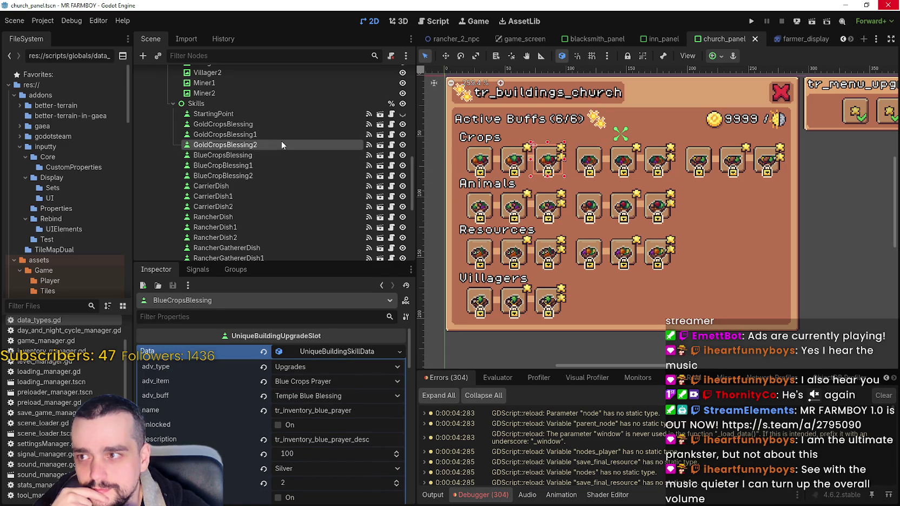
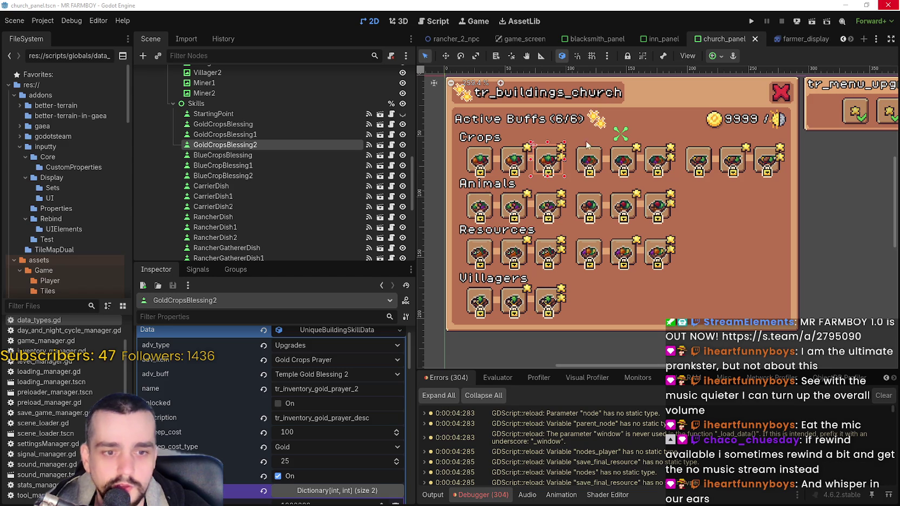
Step: Select the first BlueCropsBlessing slot and collapse, then re-expand, its skill Data resource
{"action": "scroll", "coordinate": [541, 315], "scroll_direction": "down", "scroll_amount": 1}
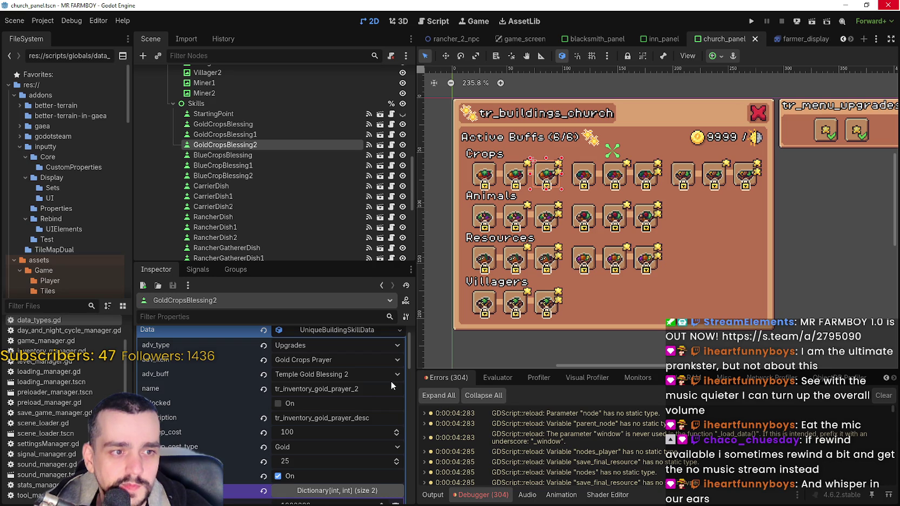
{"action": "scroll", "coordinate": [339, 409], "scroll_direction": "down", "scroll_amount": 2}
{"action": "scroll", "coordinate": [319, 449], "scroll_direction": "up", "scroll_amount": 2}
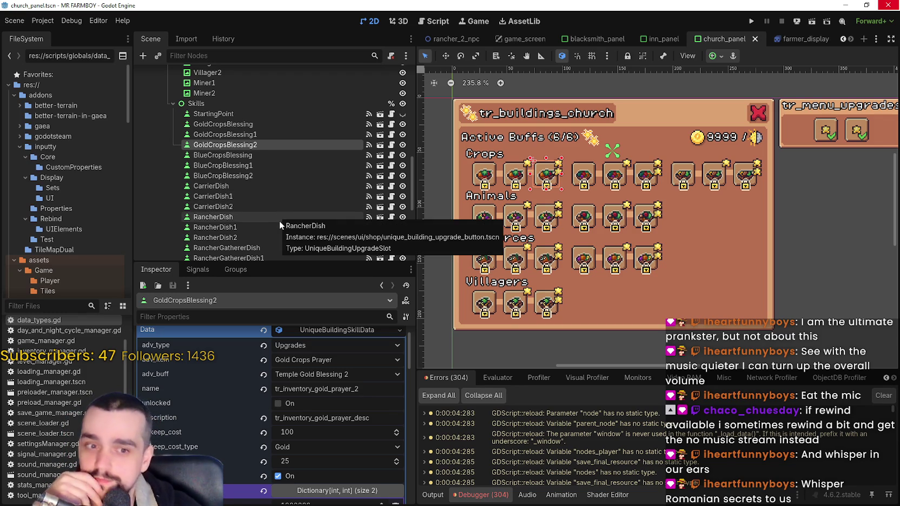
{"action": "scroll", "coordinate": [534, 201], "scroll_direction": "down", "scroll_amount": 1}
{"action": "scroll", "coordinate": [494, 238], "scroll_direction": "up", "scroll_amount": 1}
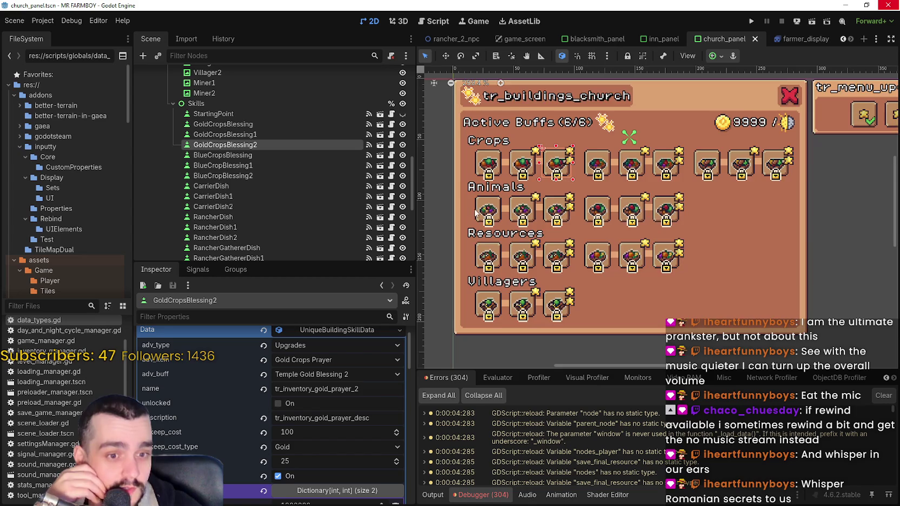
{"action": "scroll", "coordinate": [487, 226], "scroll_direction": "down", "scroll_amount": 1}
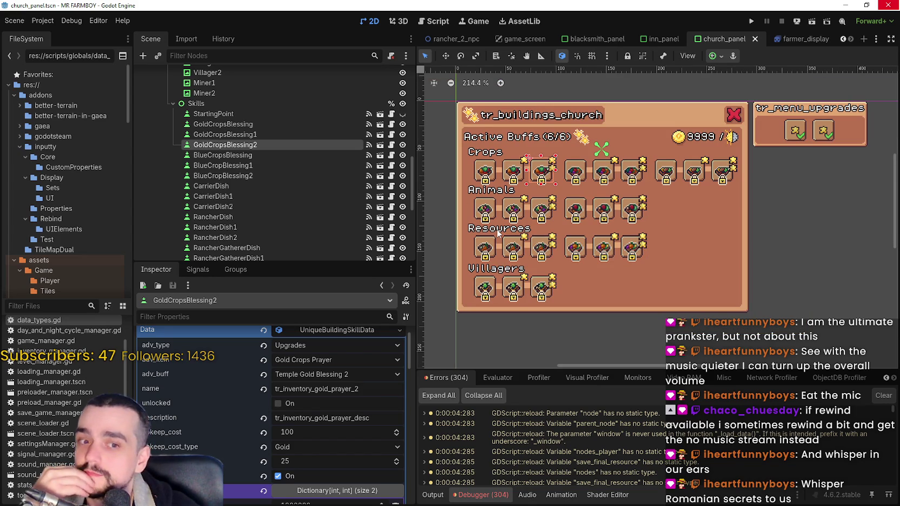
{"action": "scroll", "coordinate": [567, 187], "scroll_direction": "up", "scroll_amount": 3}
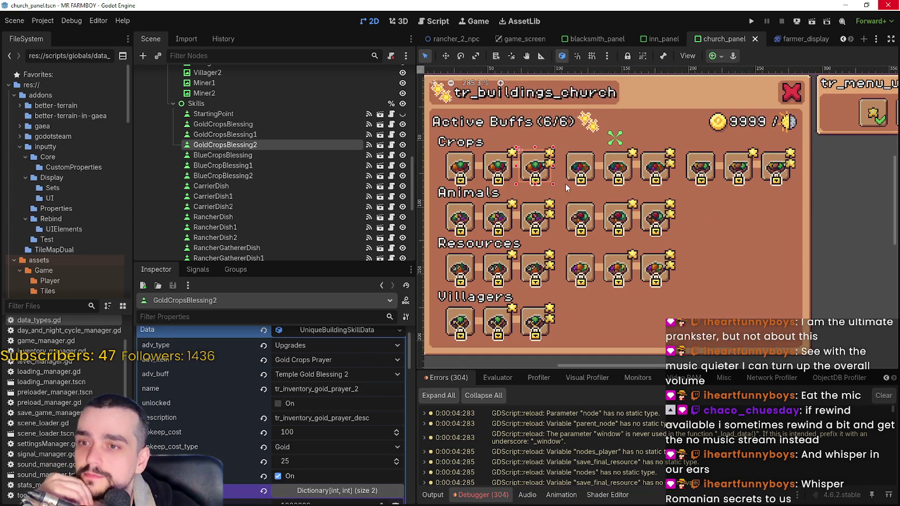
{"action": "scroll", "coordinate": [567, 188], "scroll_direction": "down", "scroll_amount": 3}
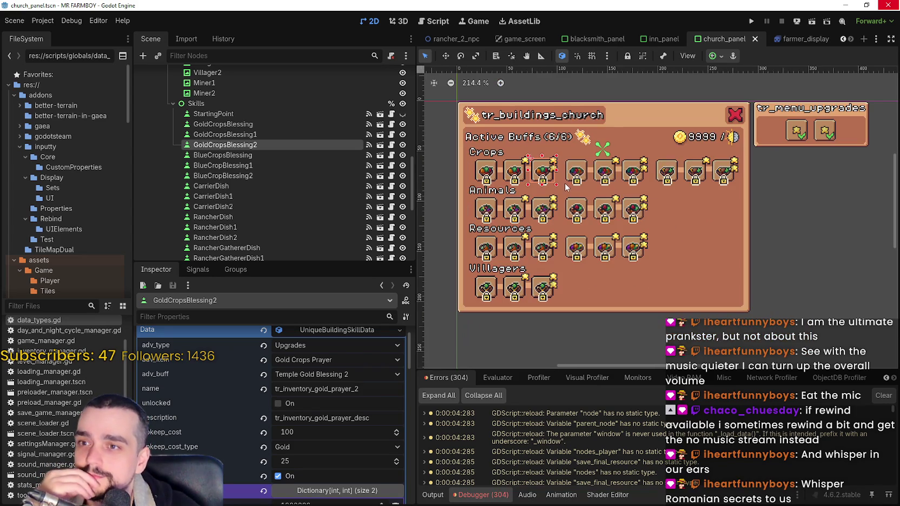
{"action": "left_click", "coordinate": [337, 155]}
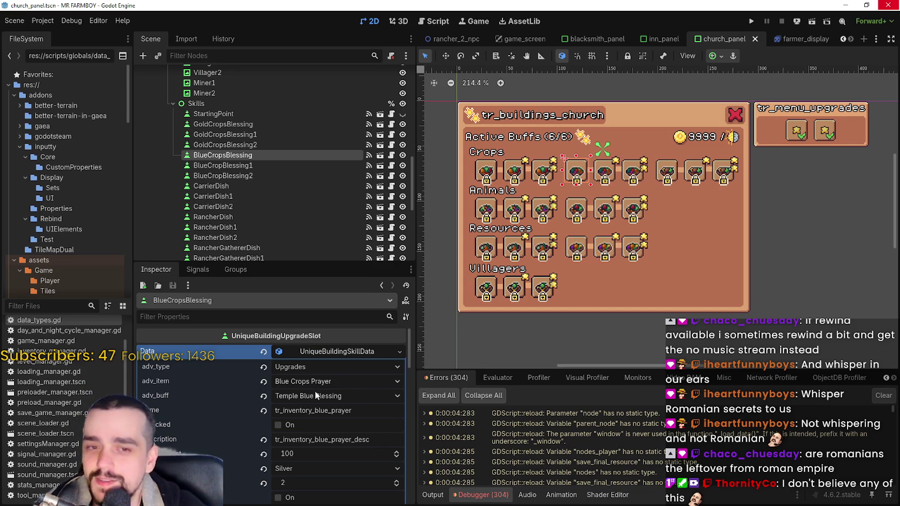
{"action": "left_click", "coordinate": [326, 352]}
{"action": "left_click", "coordinate": [324, 353]}
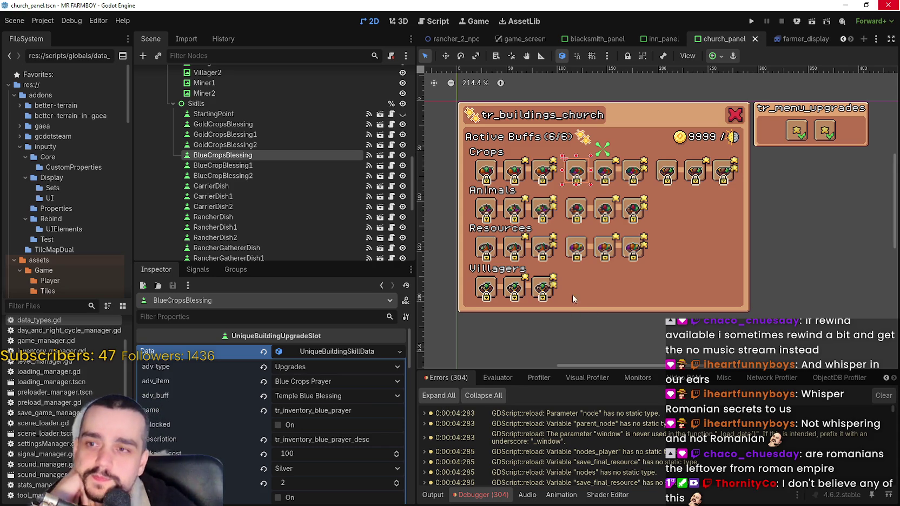
Step: Inspect the second and third blue crop blessing slots, ending on BlueCropBlessing1
{"action": "scroll", "coordinate": [630, 203], "scroll_direction": "up", "scroll_amount": 1}
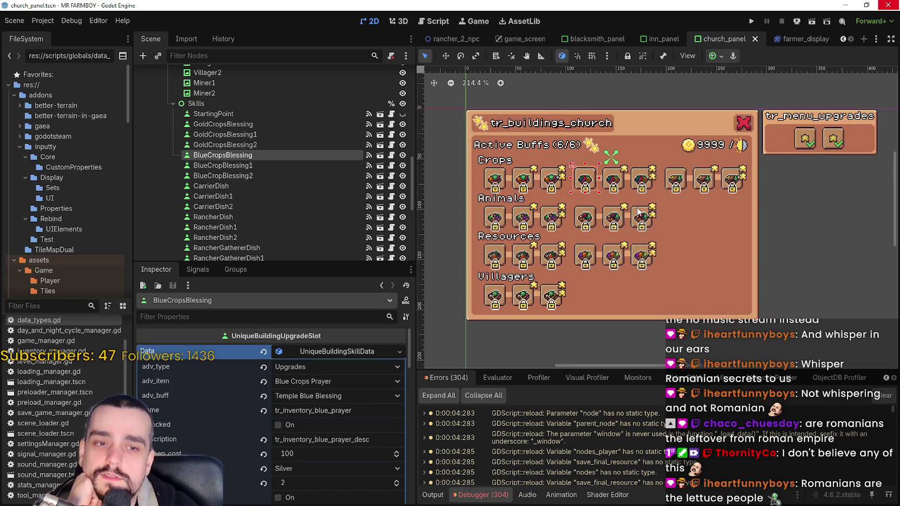
{"action": "scroll", "coordinate": [636, 203], "scroll_direction": "up", "scroll_amount": 1}
{"action": "scroll", "coordinate": [635, 199], "scroll_direction": "down", "scroll_amount": 1}
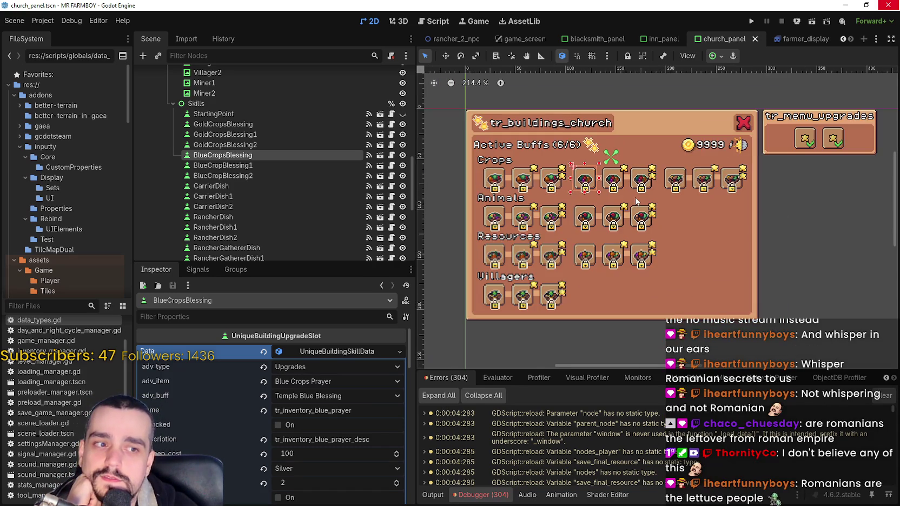
{"action": "scroll", "coordinate": [633, 198], "scroll_direction": "up", "scroll_amount": 2}
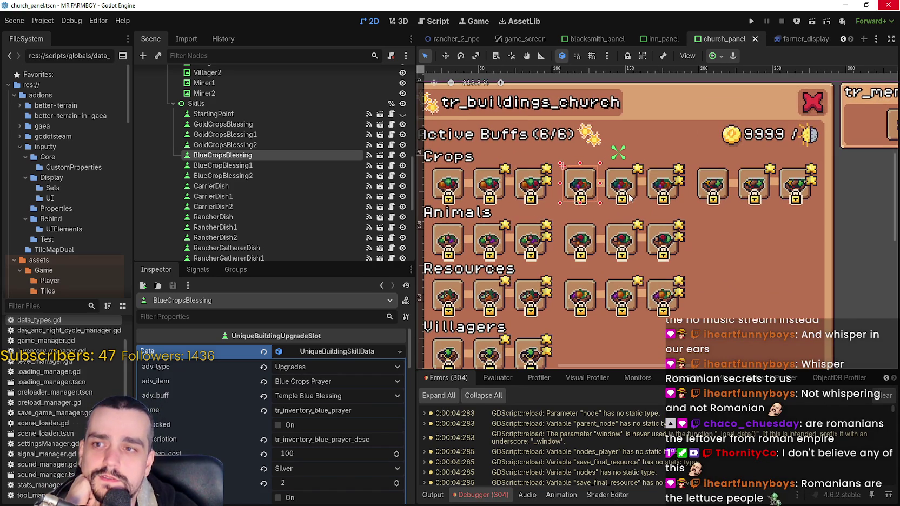
{"action": "left_click", "coordinate": [631, 198]}
{"action": "scroll", "coordinate": [630, 195], "scroll_direction": "down", "scroll_amount": 2}
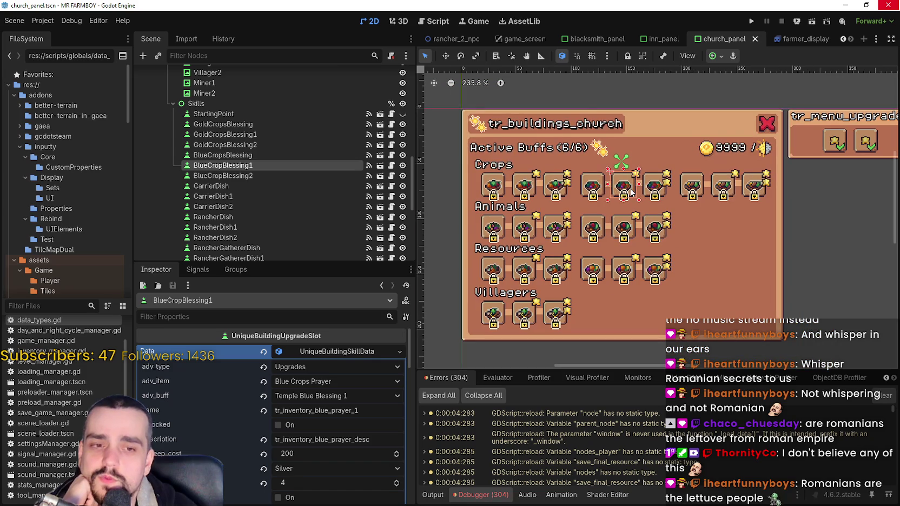
{"action": "scroll", "coordinate": [631, 192], "scroll_direction": "up", "scroll_amount": 2}
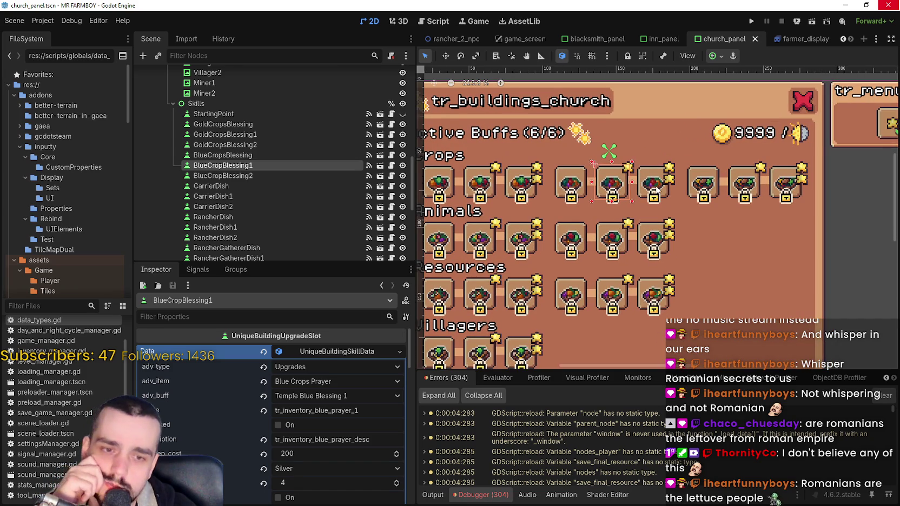
{"action": "scroll", "coordinate": [657, 190], "scroll_direction": "down", "scroll_amount": 1}
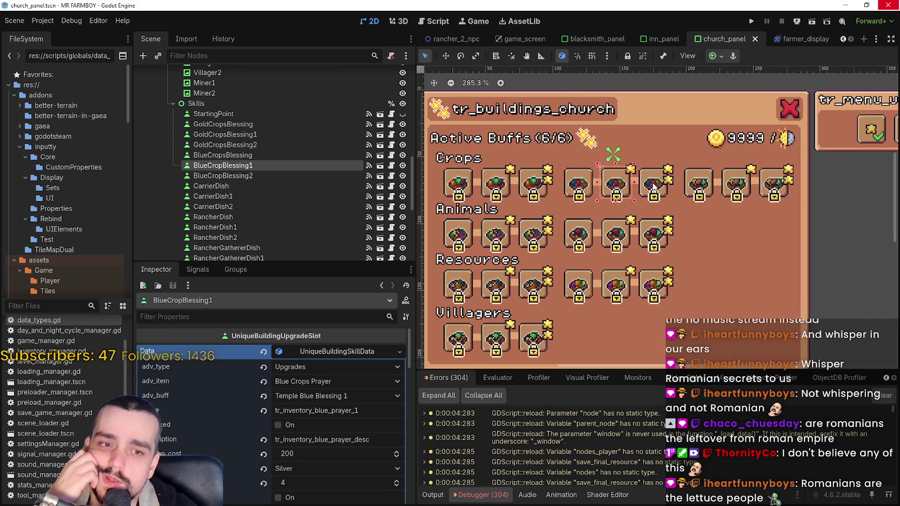
{"action": "left_click", "coordinate": [654, 187]}
Step: Inspect the CarrierDish, CarrierDish1 and CarrierDish2 slots in the Crops row
{"action": "left_click", "coordinate": [688, 190]}
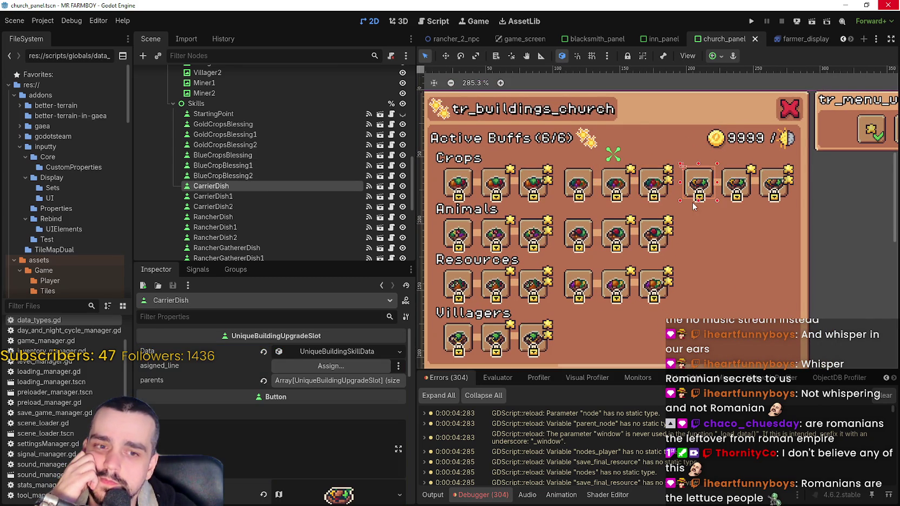
{"action": "left_click", "coordinate": [733, 183]}
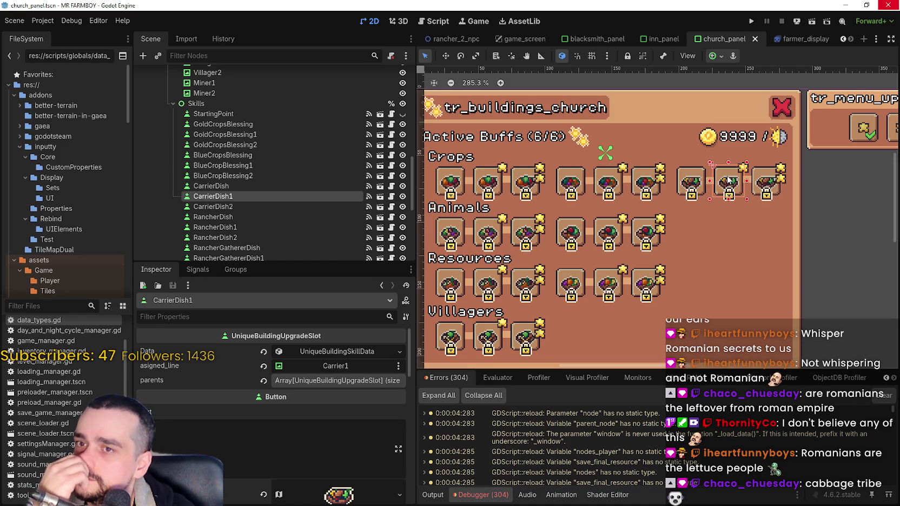
{"action": "scroll", "coordinate": [729, 181], "scroll_direction": "down", "scroll_amount": 2}
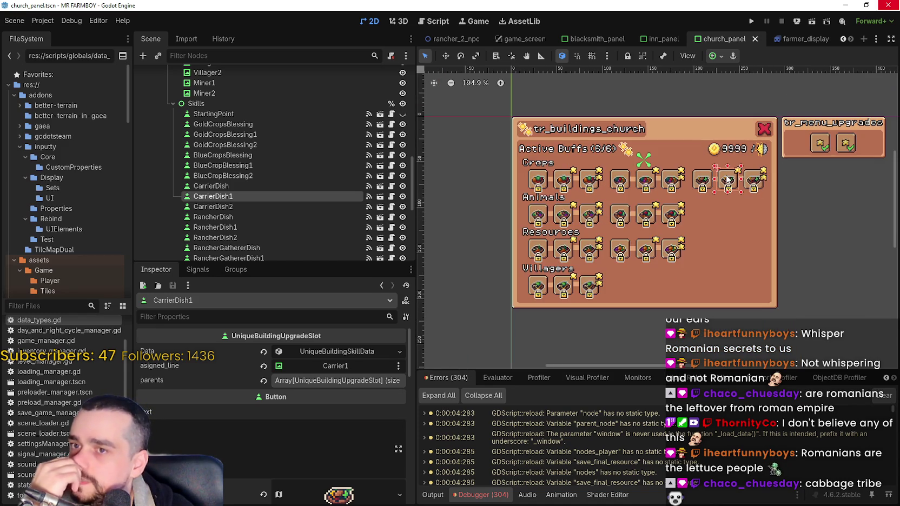
{"action": "left_click", "coordinate": [756, 186]}
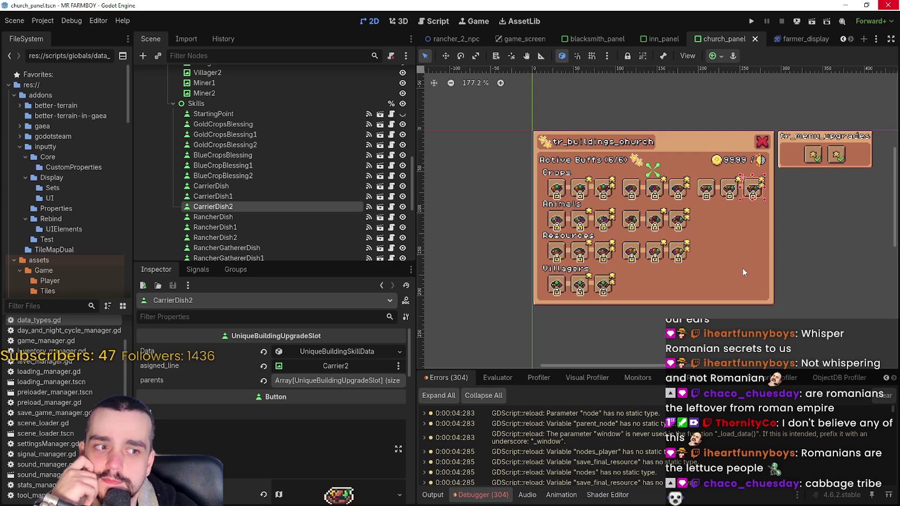
{"action": "scroll", "coordinate": [616, 274], "scroll_direction": "up", "scroll_amount": 1}
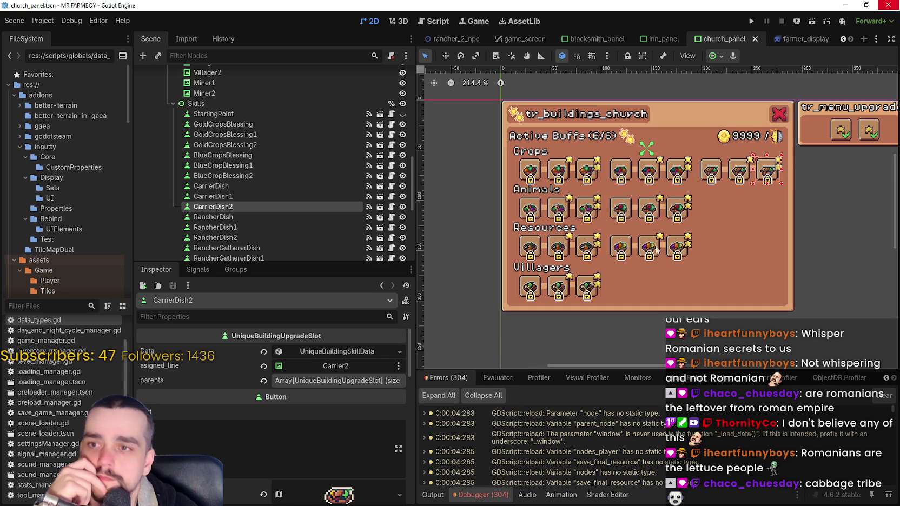
Step: Inspect RancherDish with its skill data expanded, then revisit CarrierDish and BlueCropsBlessing
{"action": "left_click", "coordinate": [532, 214]}
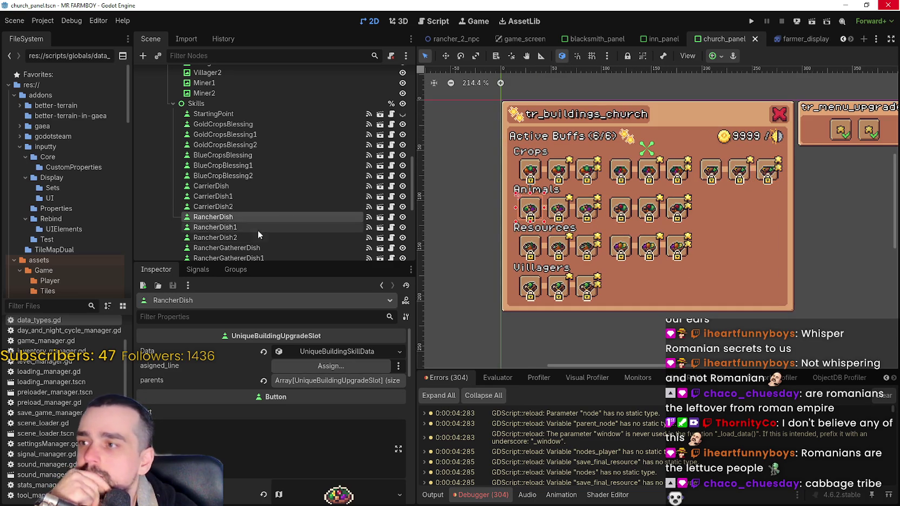
{"action": "left_click", "coordinate": [352, 351]}
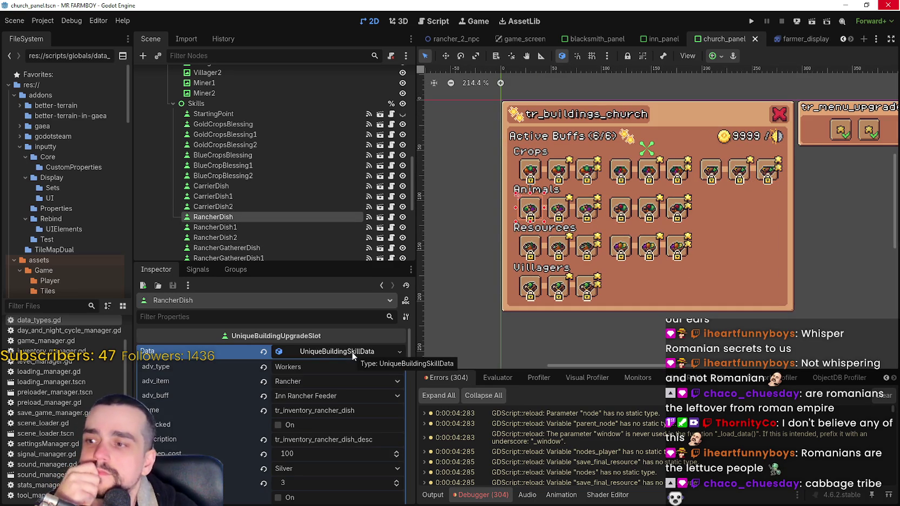
{"action": "left_click", "coordinate": [245, 188]}
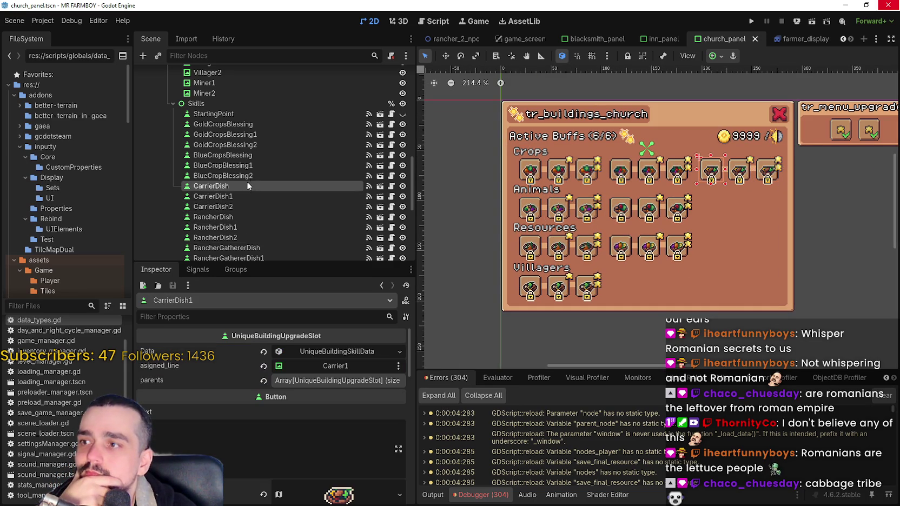
{"action": "left_click", "coordinate": [246, 155]}
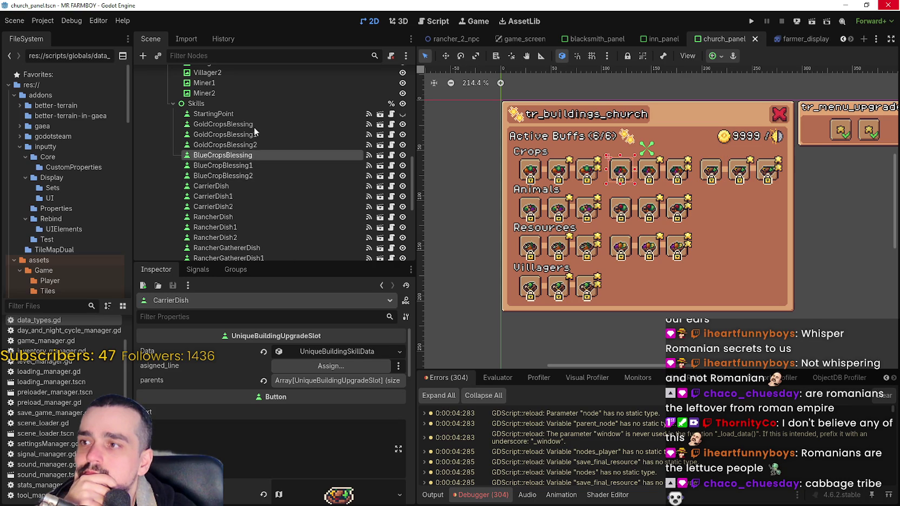
Step: Inspect the GoldCropsBlessing, GoldCropsBlessing1 and GoldCropsBlessing2 slots, then return to BlueCropsBlessing
{"action": "left_click", "coordinate": [254, 124]}
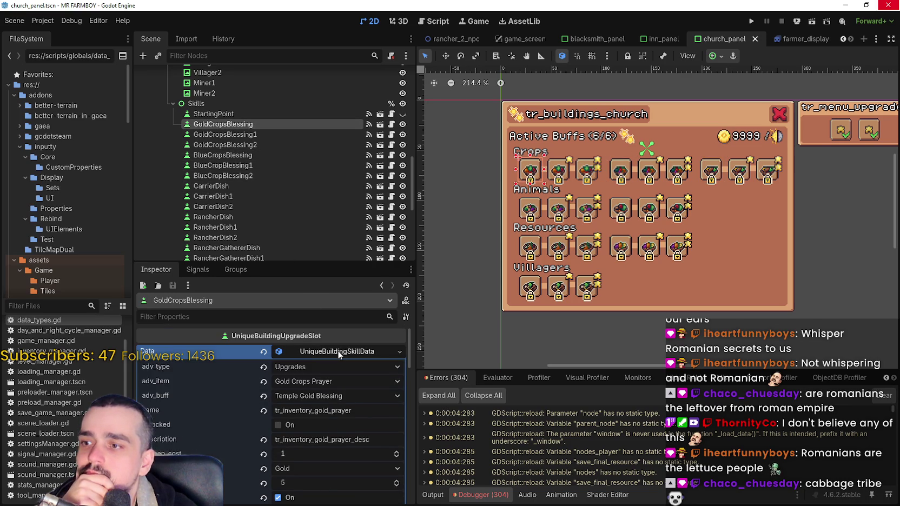
{"action": "left_click", "coordinate": [337, 352]}
{"action": "left_click", "coordinate": [276, 134]}
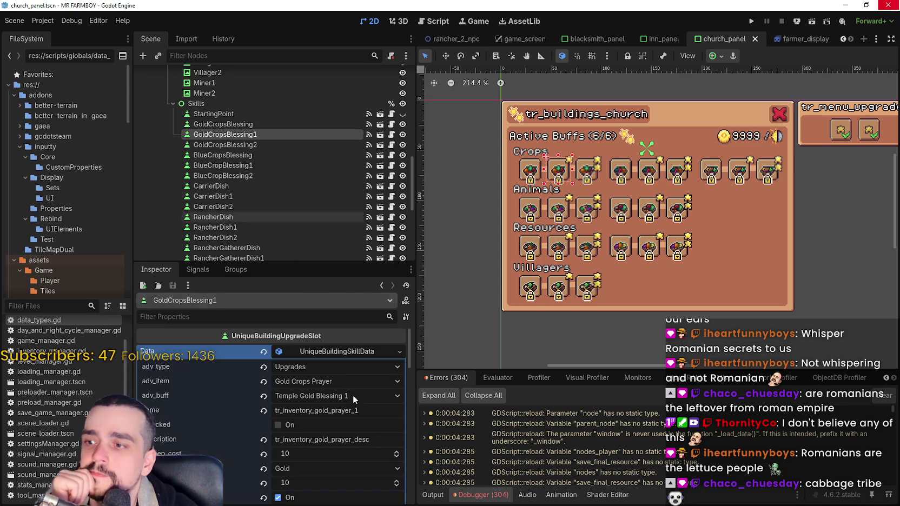
{"action": "scroll", "coordinate": [340, 431], "scroll_direction": "down", "scroll_amount": 2}
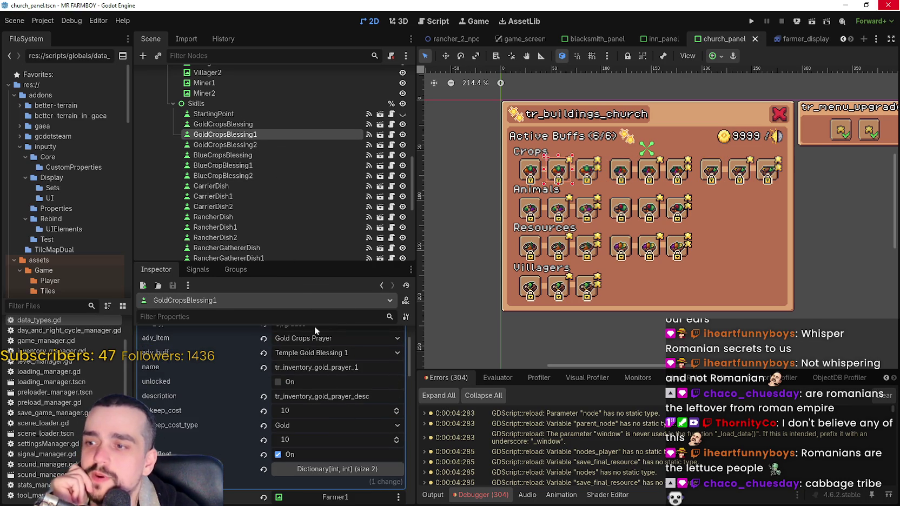
{"action": "left_click", "coordinate": [219, 144]}
{"action": "scroll", "coordinate": [316, 431], "scroll_direction": "up", "scroll_amount": 1}
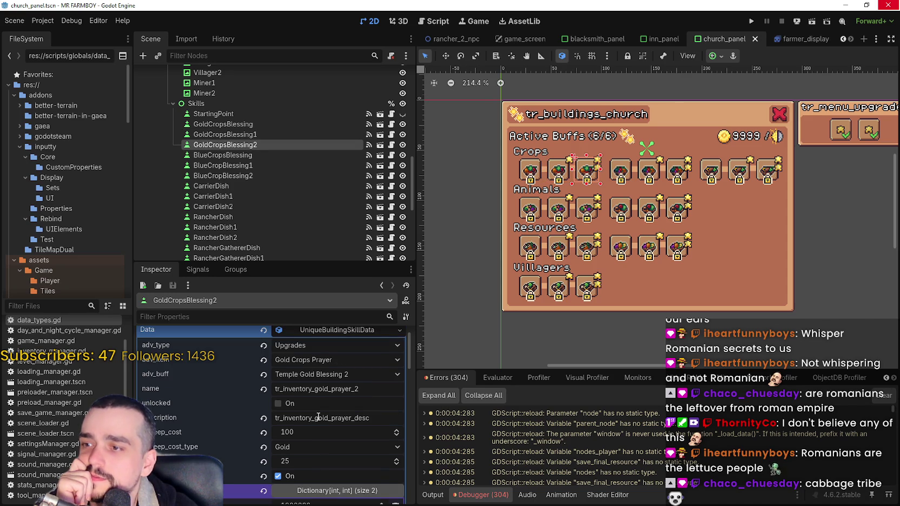
{"action": "scroll", "coordinate": [325, 408], "scroll_direction": "down", "scroll_amount": 1}
{"action": "scroll", "coordinate": [324, 352], "scroll_direction": "up", "scroll_amount": 3}
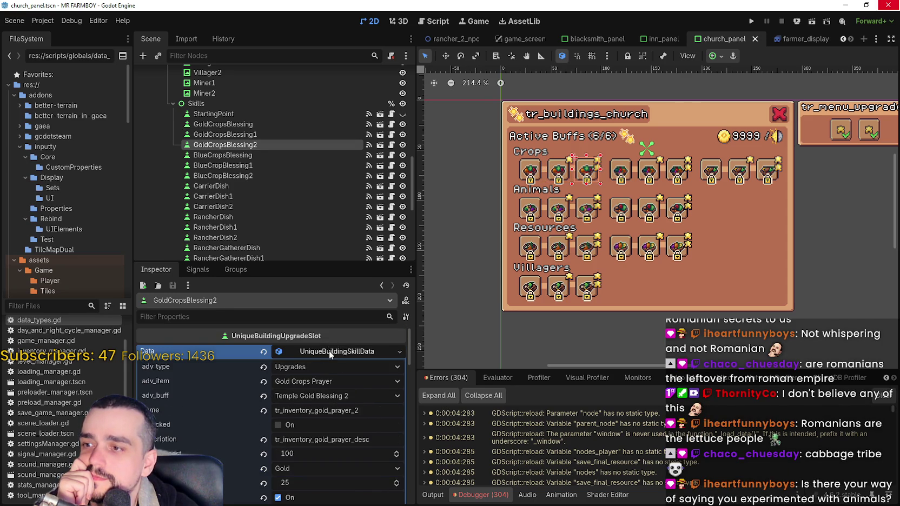
{"action": "scroll", "coordinate": [327, 355], "scroll_direction": "down", "scroll_amount": 2}
{"action": "left_click", "coordinate": [230, 154]}
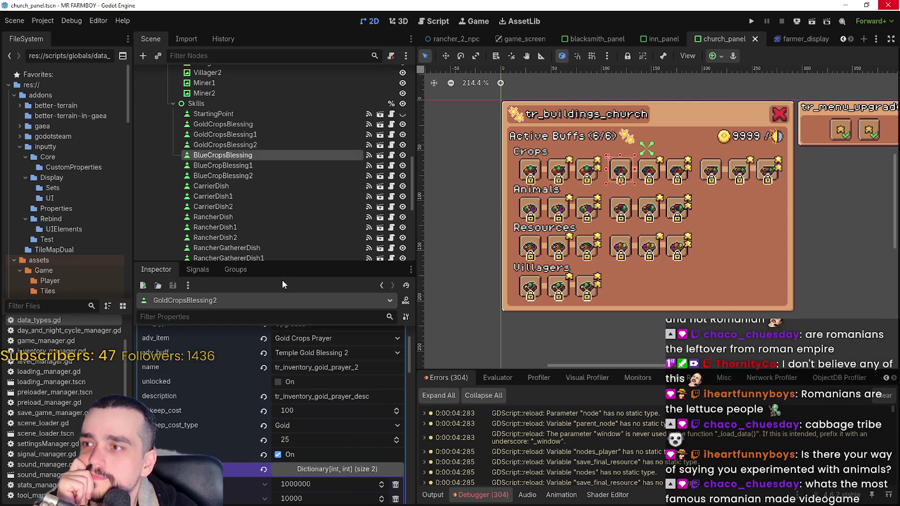
{"action": "scroll", "coordinate": [350, 465], "scroll_direction": "down", "scroll_amount": 3}
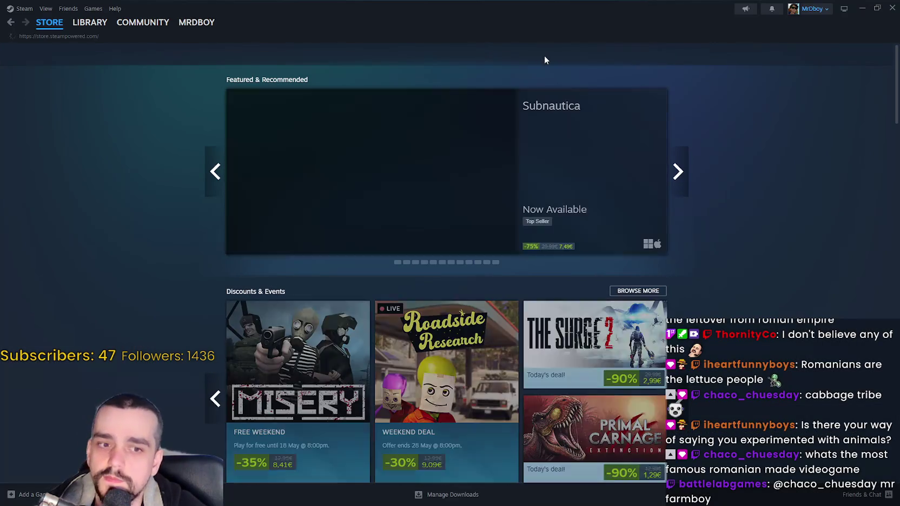
Step: Search the store for 'dune awak', open Dune: Awakening, and follow its Funcom developer link
{"action": "left_click", "coordinate": [545, 53]}
{"action": "type", "text": "dune awak"}
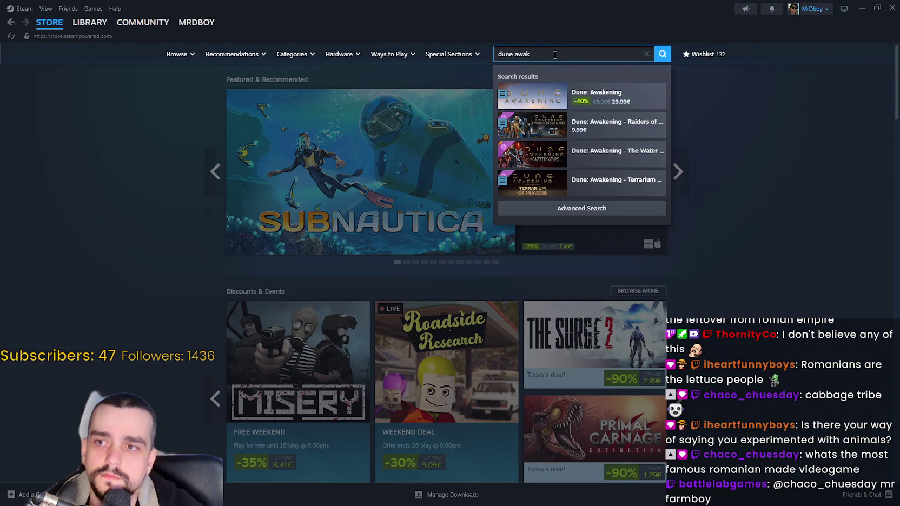
{"action": "left_click", "coordinate": [600, 96]}
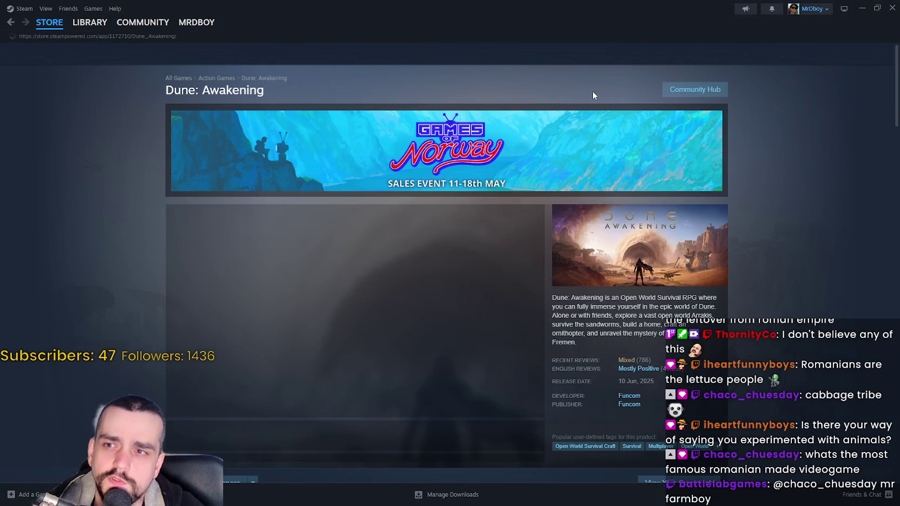
{"action": "scroll", "coordinate": [640, 323], "scroll_direction": "down", "scroll_amount": 2}
{"action": "left_click", "coordinate": [629, 302]}
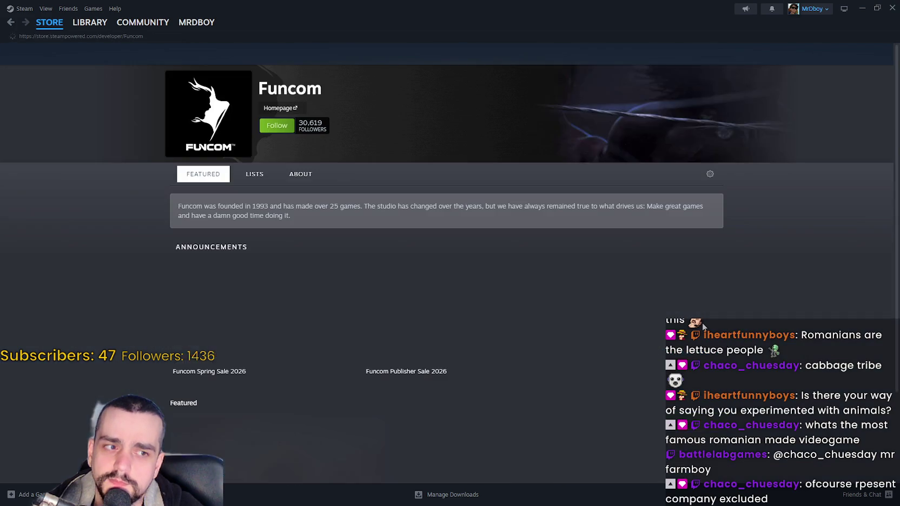
Step: Scroll through Funcom's game list and select part of the studio description
{"action": "scroll", "coordinate": [702, 321], "scroll_direction": "down", "scroll_amount": 2}
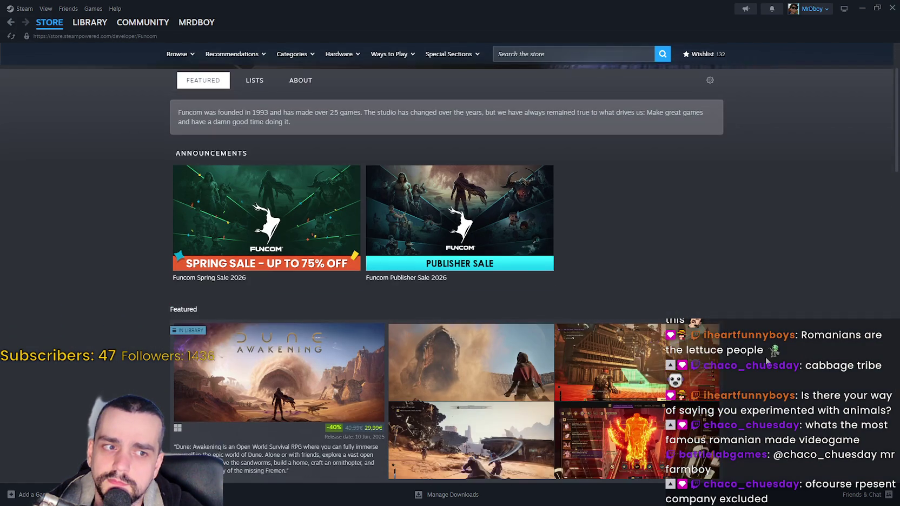
{"action": "scroll", "coordinate": [763, 353], "scroll_direction": "down", "scroll_amount": 10}
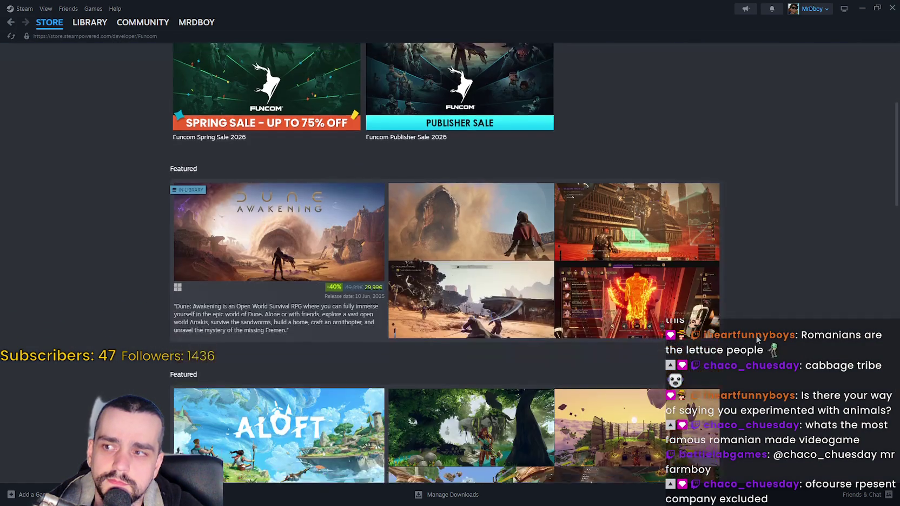
{"action": "scroll", "coordinate": [757, 338], "scroll_direction": "down", "scroll_amount": 3}
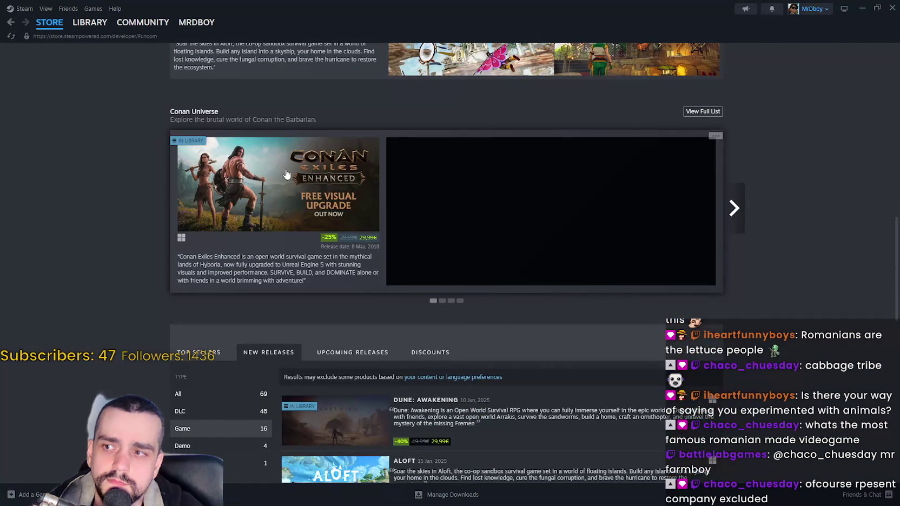
{"action": "scroll", "coordinate": [581, 267], "scroll_direction": "down", "scroll_amount": 5}
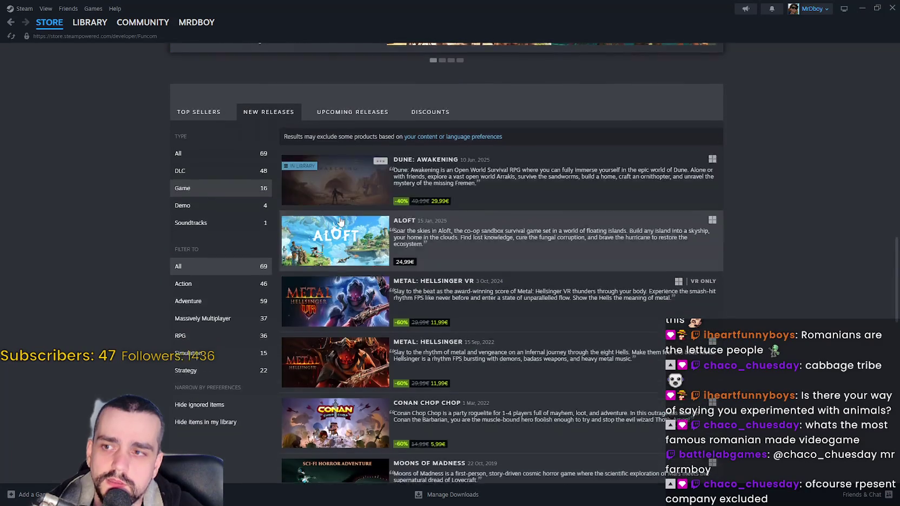
{"action": "scroll", "coordinate": [333, 167], "scroll_direction": "down", "scroll_amount": 4}
{"action": "scroll", "coordinate": [333, 166], "scroll_direction": "down", "scroll_amount": 7}
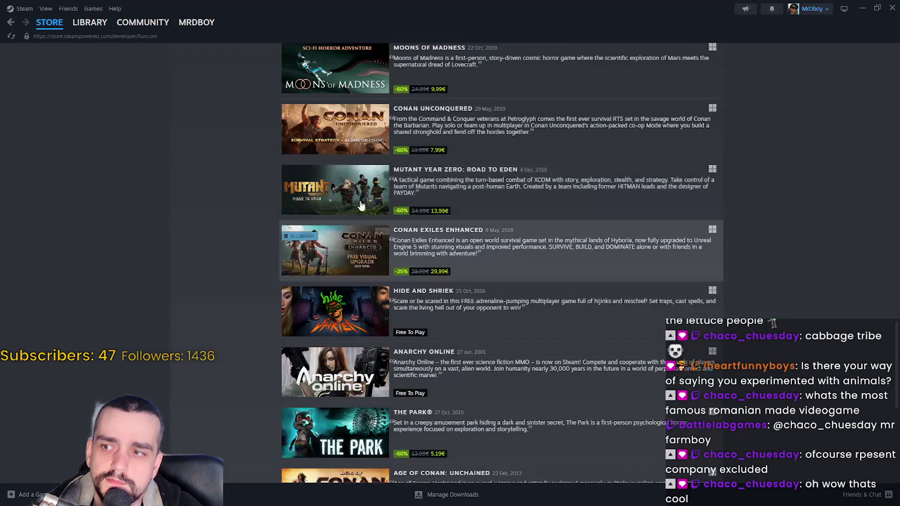
{"action": "scroll", "coordinate": [326, 175], "scroll_direction": "down", "scroll_amount": 4}
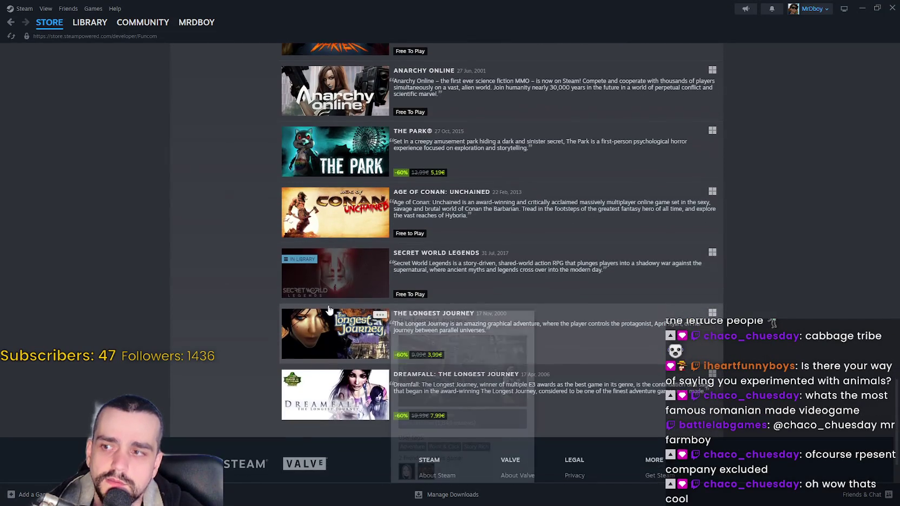
{"action": "scroll", "coordinate": [229, 382], "scroll_direction": "up", "scroll_amount": 20}
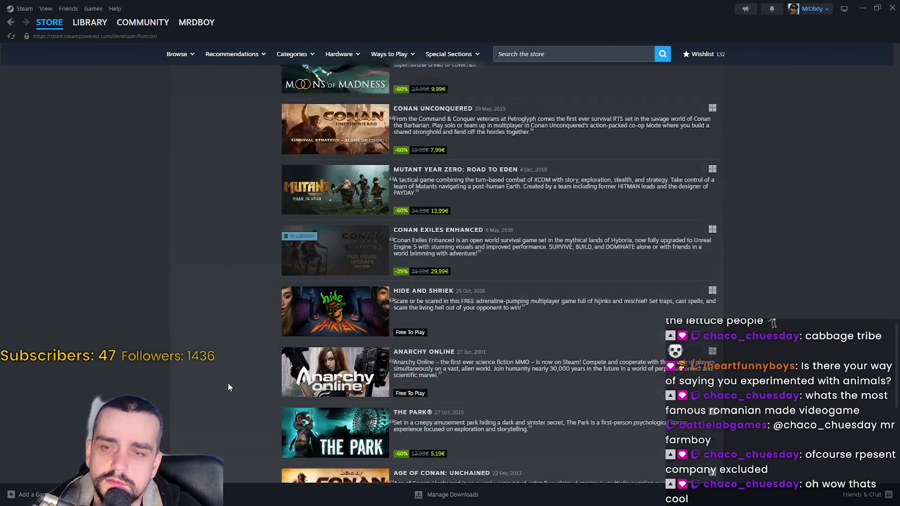
{"action": "scroll", "coordinate": [218, 327], "scroll_direction": "up", "scroll_amount": 10}
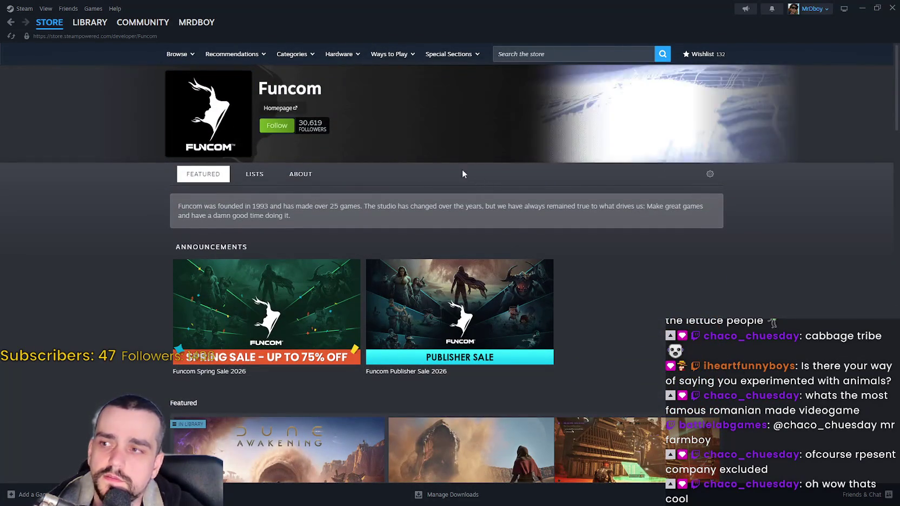
{"action": "mouse_move", "coordinate": [661, 205]}
{"action": "left_mouse_down"}
{"action": "mouse_move", "coordinate": [673, 227]}
{"action": "mouse_move", "coordinate": [179, 214]}
{"action": "mouse_move", "coordinate": [172, 202]}
{"action": "mouse_move", "coordinate": [616, 245]}
{"action": "left_mouse_up"}
{"action": "left_click", "coordinate": [750, 271]}
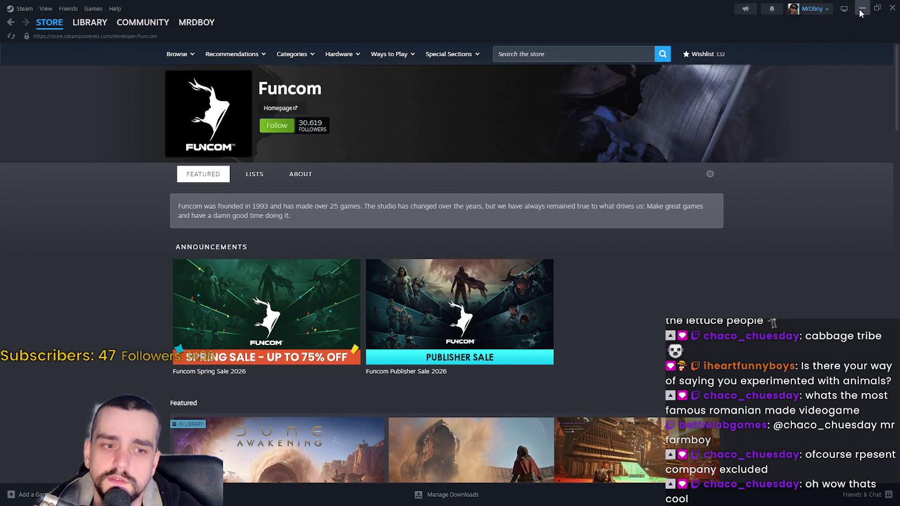
Step: Return to the Steam store front page, then close Steam to get back to Godot
{"action": "mouse_move", "coordinate": [68, 32]}
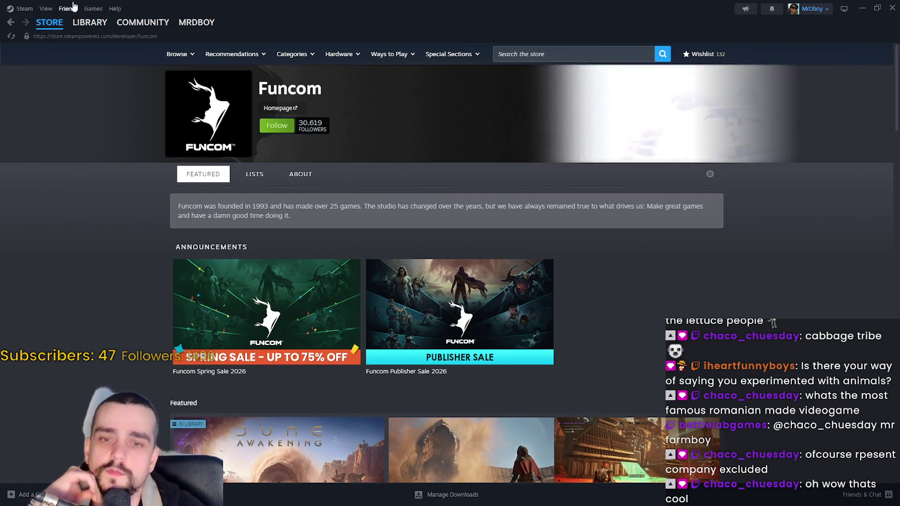
{"action": "left_click", "coordinate": [58, 31]}
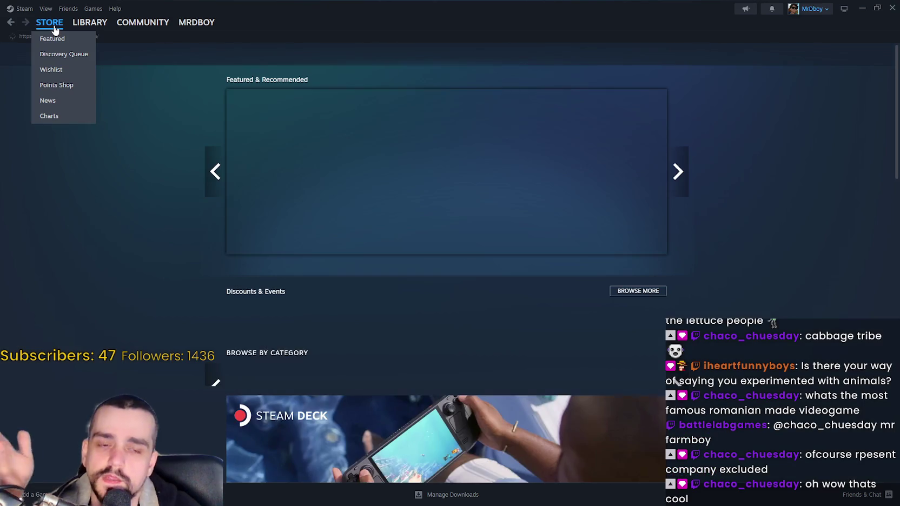
{"action": "left_click", "coordinate": [891, 9]}
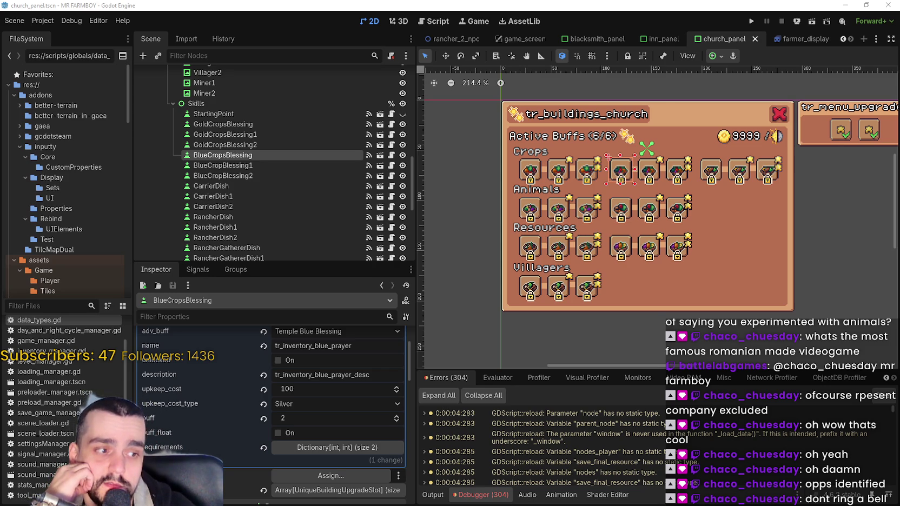
Step: Alt+Tab from the Godot editor back to the Steam store window and select its search field
{"action": "key", "text": "alt+Tab"}
{"action": "triple_click", "coordinate": [574, 56]}
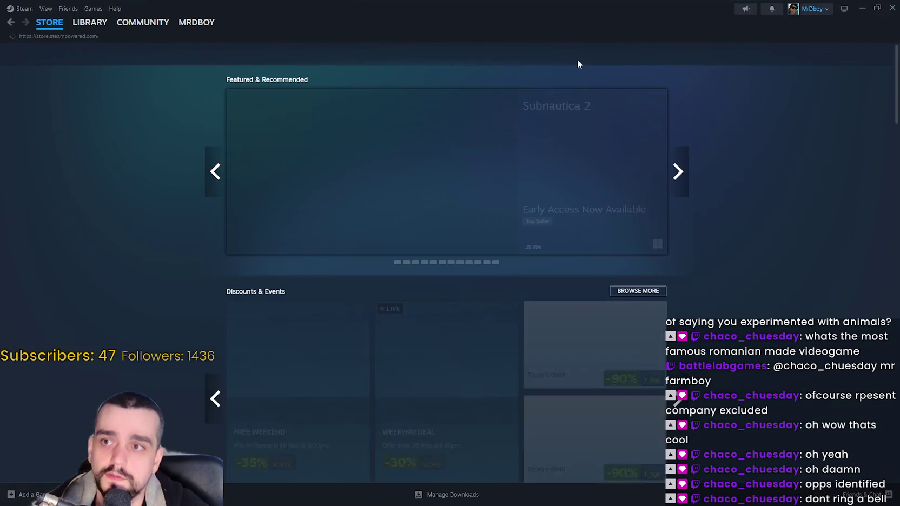
Step: Search the store for 'prototype' and open the Prototype™ store page
{"action": "left_click", "coordinate": [575, 56]}
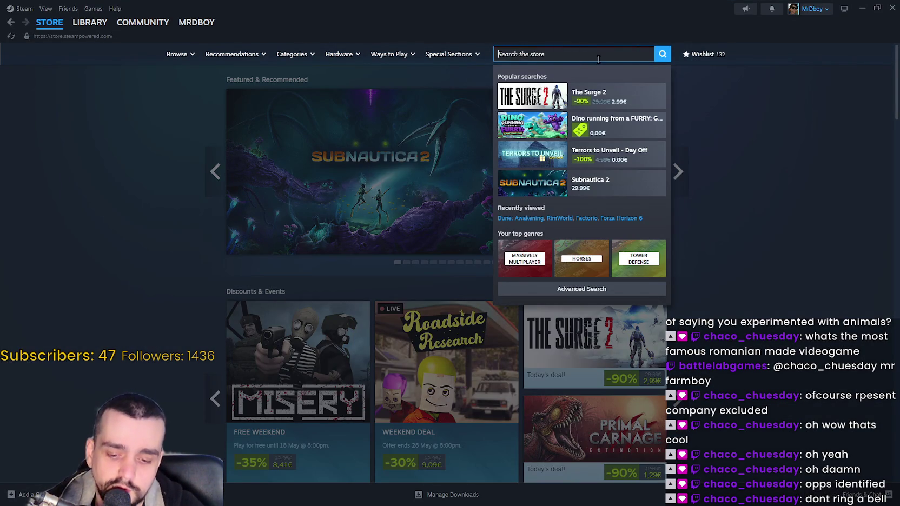
{"action": "type", "text": "prototype"}
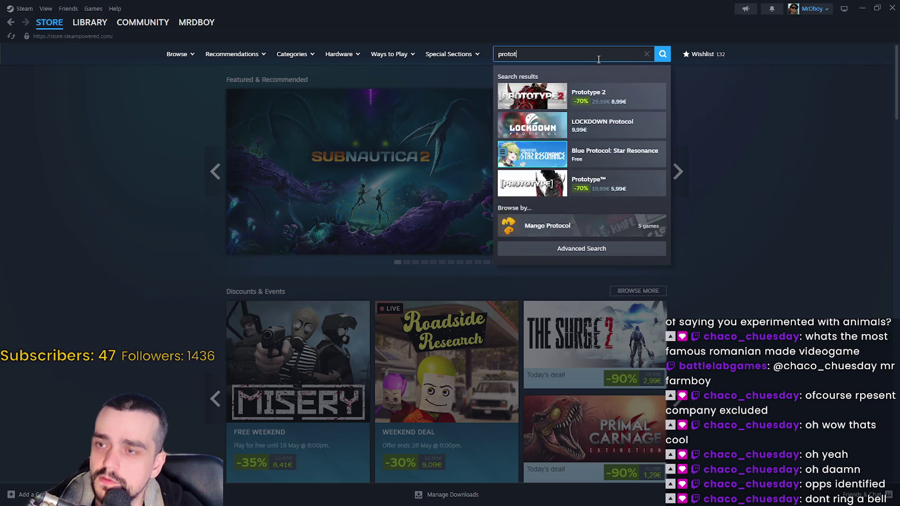
{"action": "left_click", "coordinate": [616, 126]}
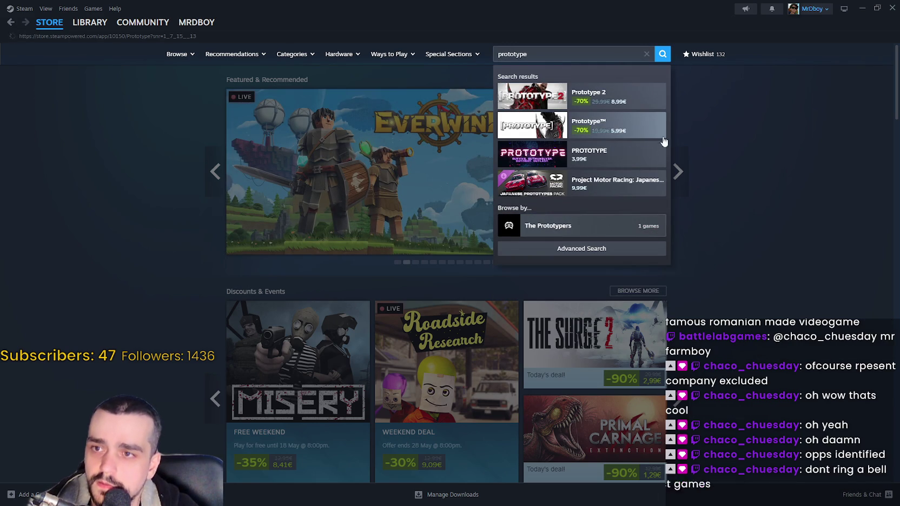
{"action": "scroll", "coordinate": [798, 291], "scroll_direction": "down", "scroll_amount": 2}
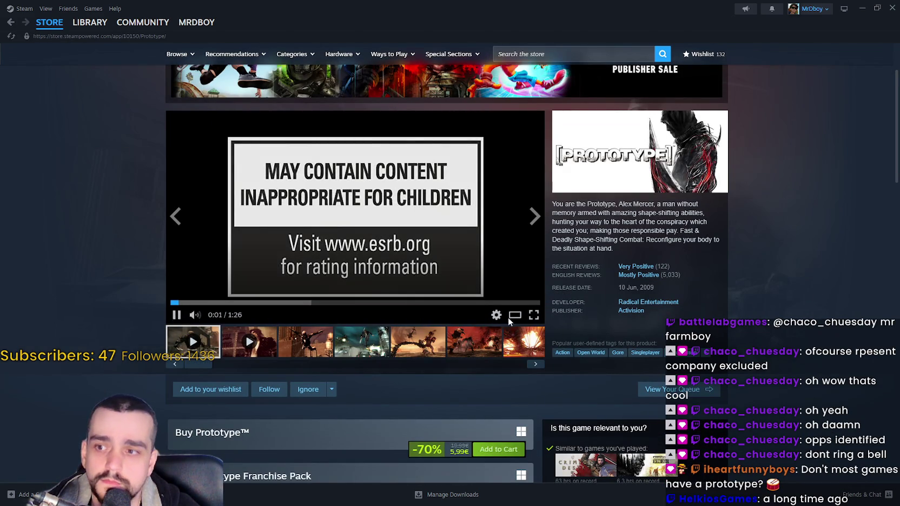
Step: Watch the Prototype trailer in fullscreen
{"action": "left_click", "coordinate": [540, 308]}
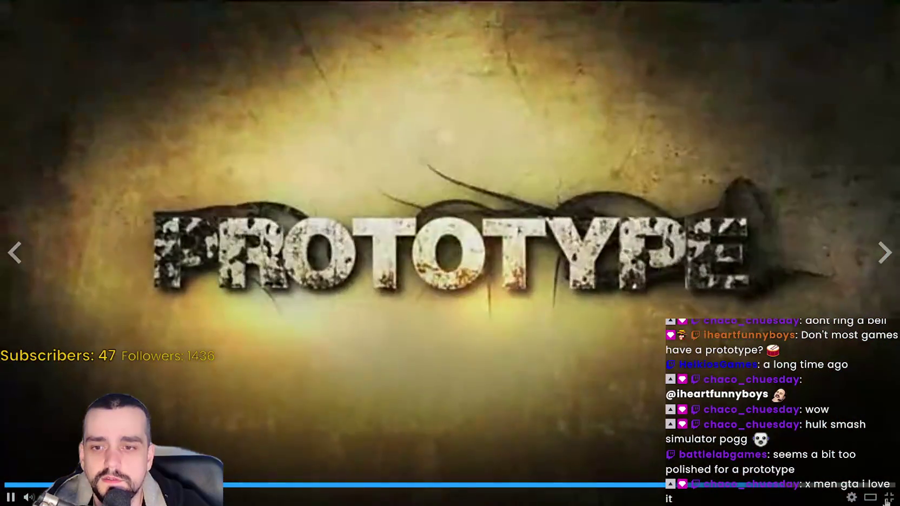
{"action": "scroll", "coordinate": [706, 299], "scroll_direction": "down", "scroll_amount": 2}
{"action": "scroll", "coordinate": [706, 299], "scroll_direction": "up", "scroll_amount": 3}
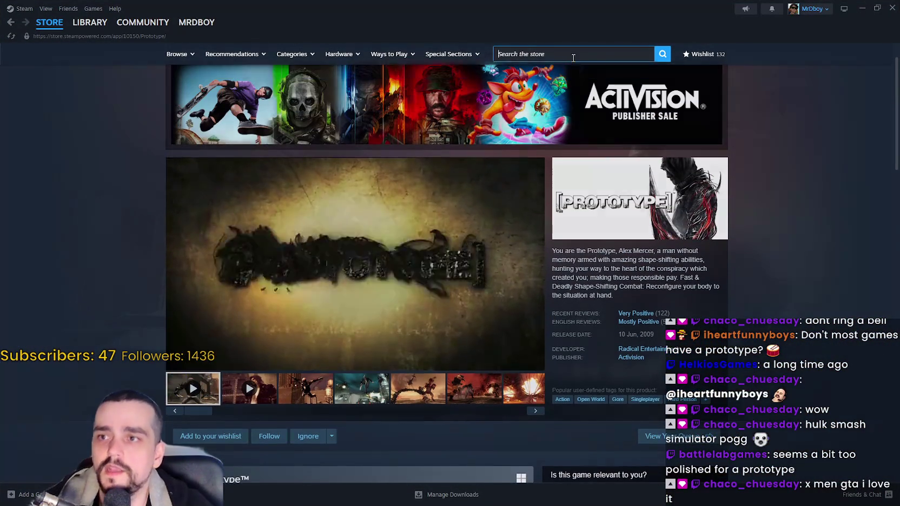
{"action": "left_click", "coordinate": [578, 55]}
Step: Open the Prototype 2 store page and flip through its screenshots in the viewer
{"action": "type", "text": "oto"}
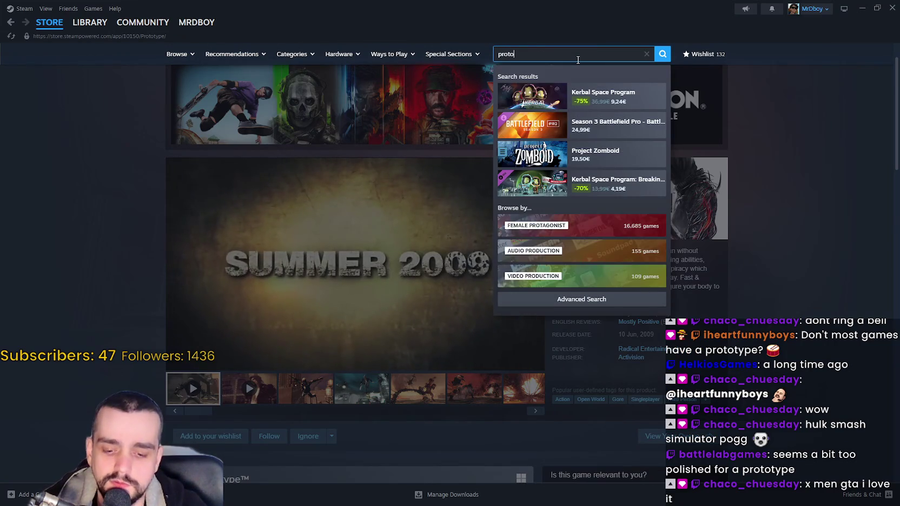
{"action": "left_click", "coordinate": [588, 105]}
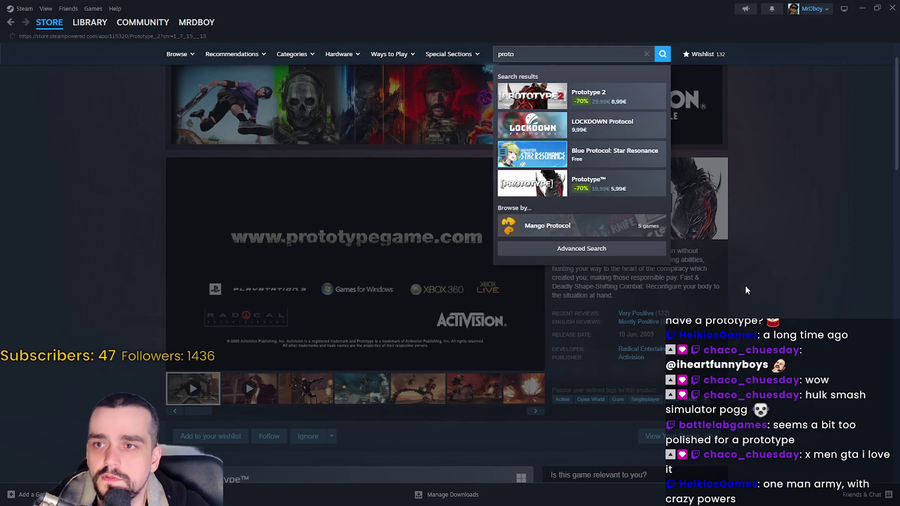
{"action": "scroll", "coordinate": [728, 304], "scroll_direction": "down", "scroll_amount": 2}
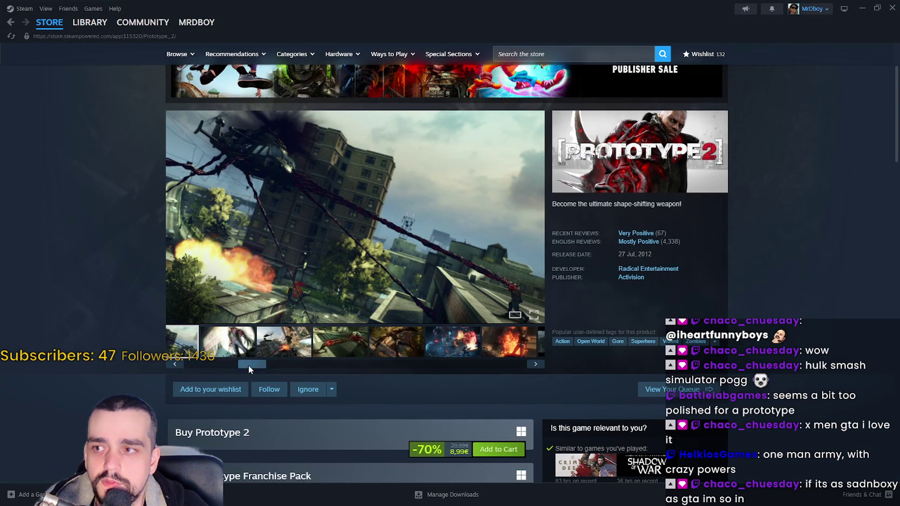
{"action": "left_click", "coordinate": [327, 278]}
{"action": "left_click", "coordinate": [780, 265]}
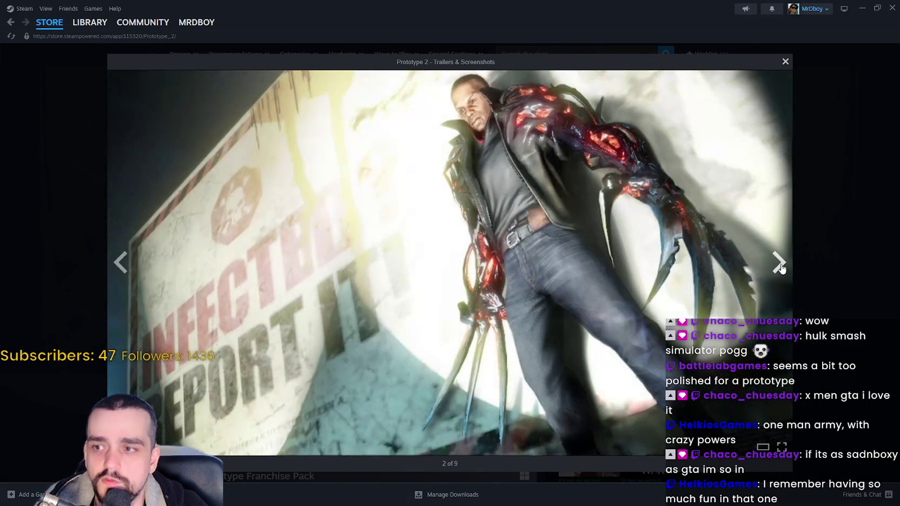
{"action": "left_click", "coordinate": [781, 267]}
{"action": "left_click", "coordinate": [782, 267]}
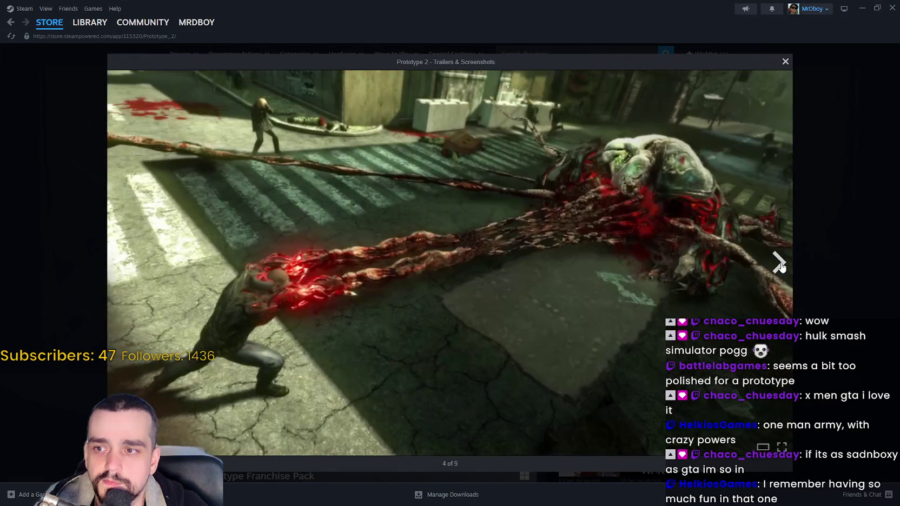
{"action": "left_click", "coordinate": [781, 266]}
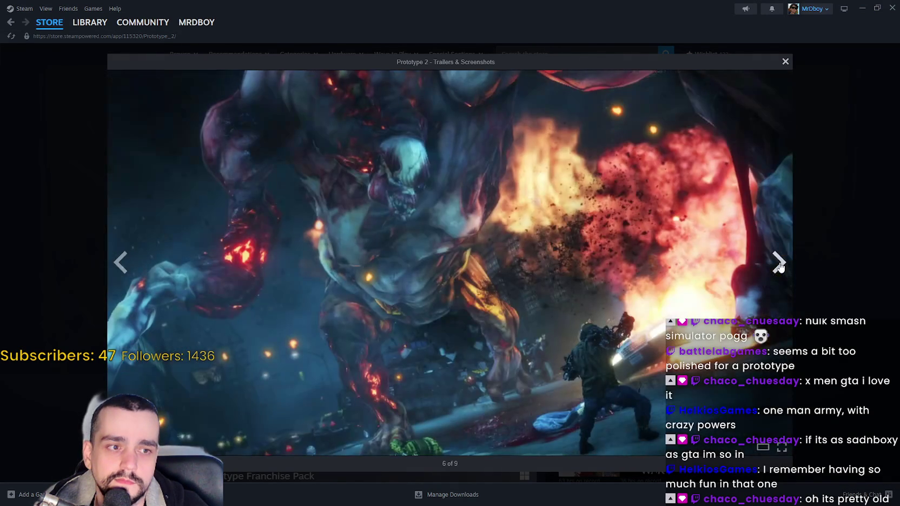
{"action": "left_click", "coordinate": [780, 265]}
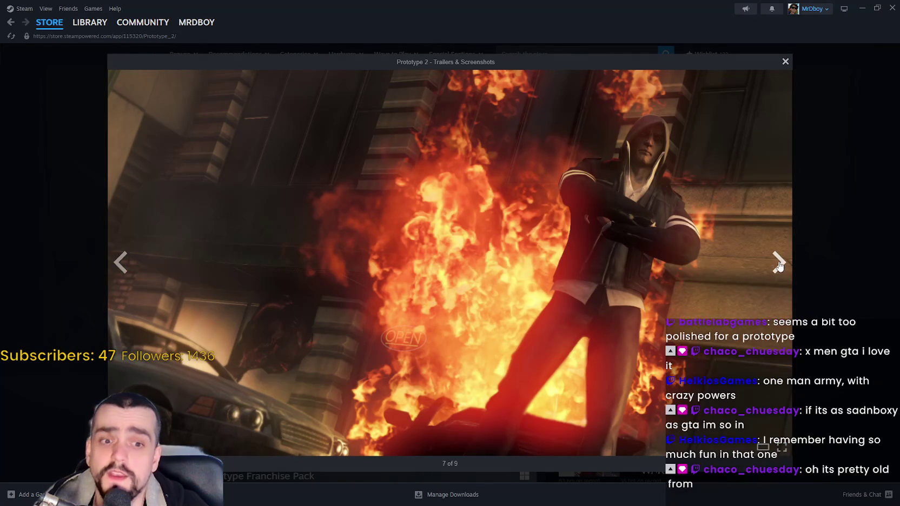
{"action": "left_click", "coordinate": [780, 265]}
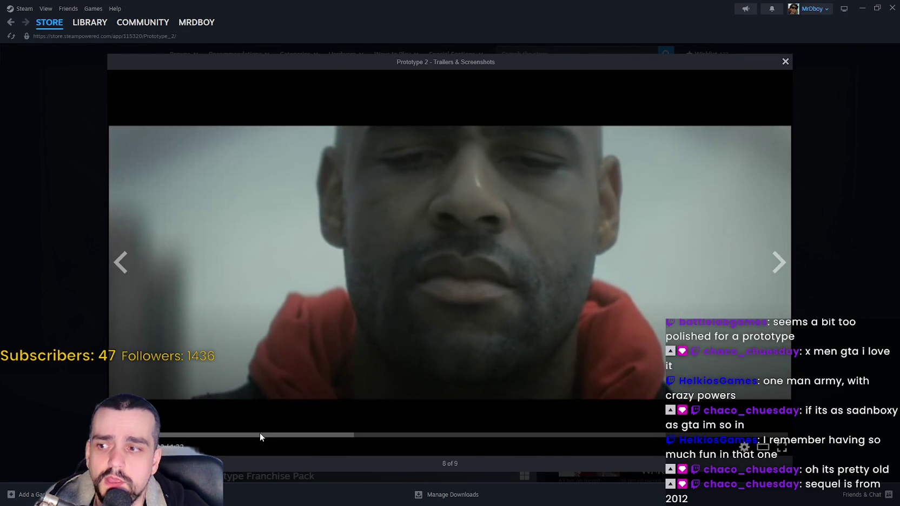
Step: Skim the Prototype 2 trailer to near its end, close the viewer, and pick the sixth screenshot
{"action": "left_click", "coordinate": [261, 434]}
{"action": "left_click_drag", "start_coordinate": [352, 440], "coordinate": [740, 430]}
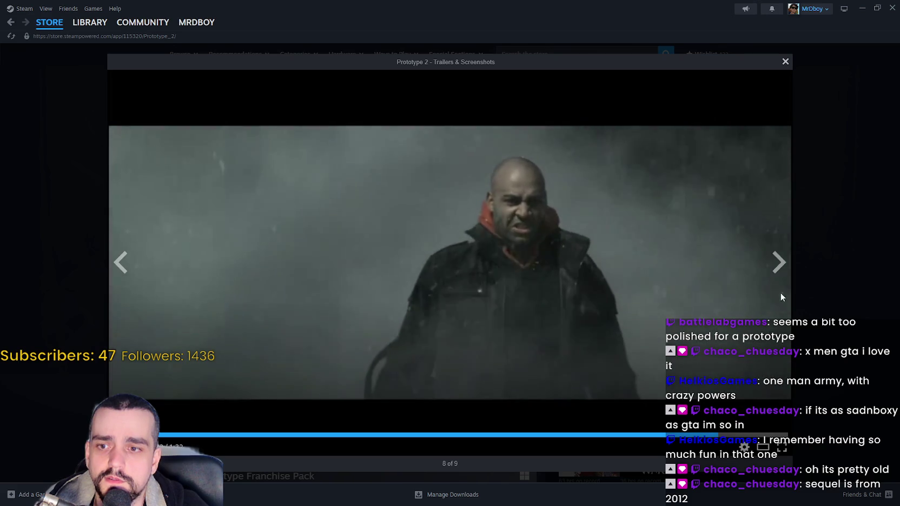
{"action": "left_click", "coordinate": [779, 262]}
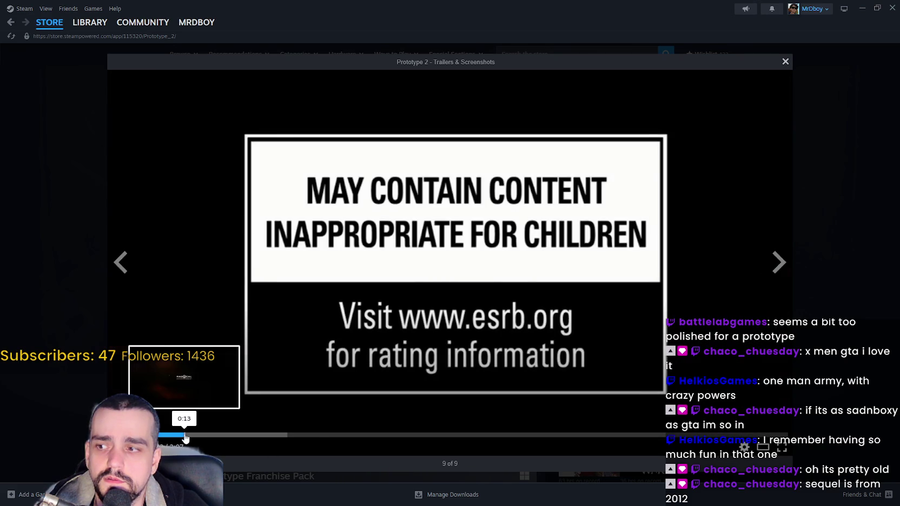
{"action": "left_click", "coordinate": [190, 435]}
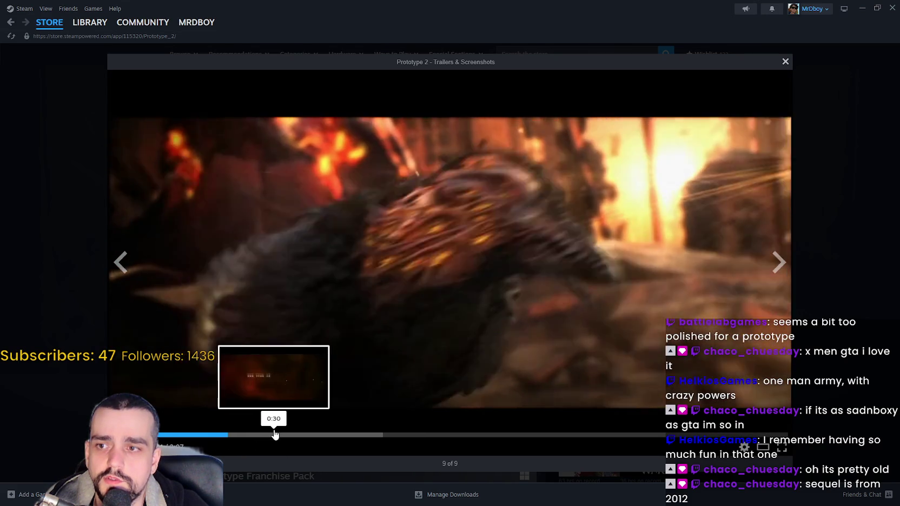
{"action": "left_click", "coordinate": [275, 435]}
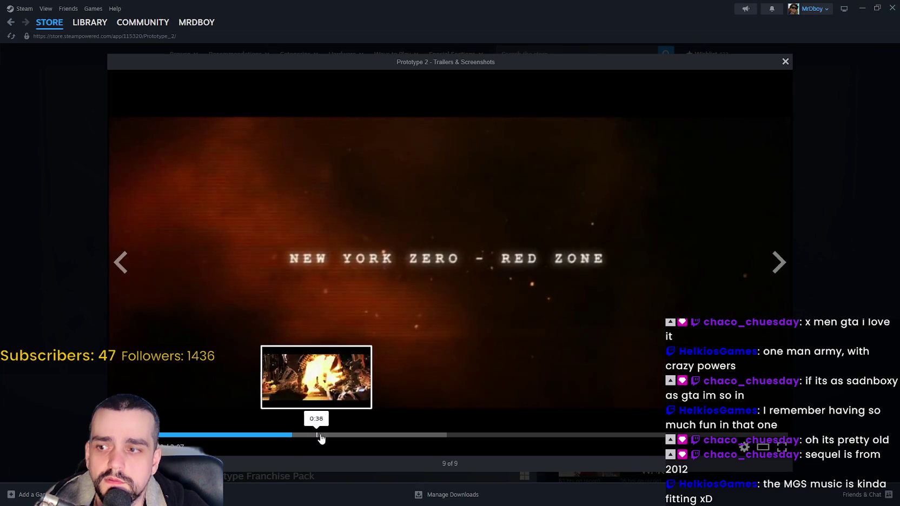
{"action": "left_click", "coordinate": [318, 435]}
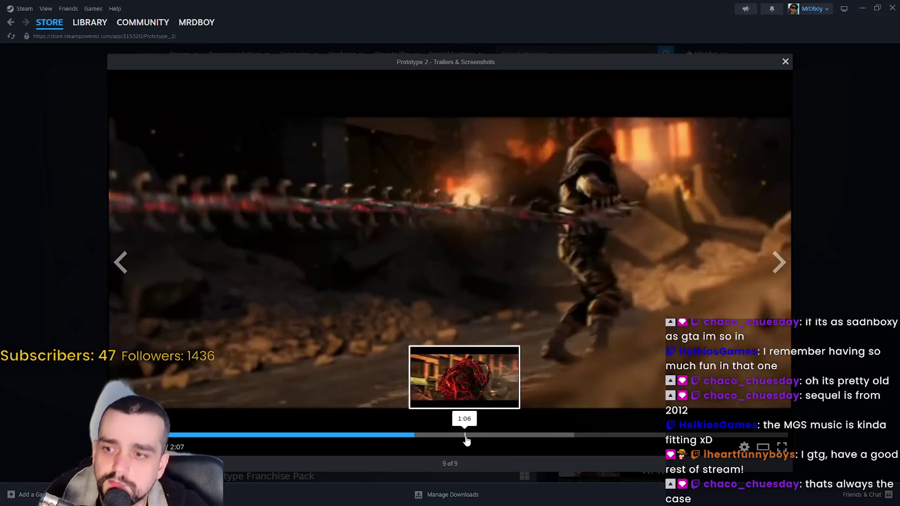
{"action": "left_click", "coordinate": [527, 435]}
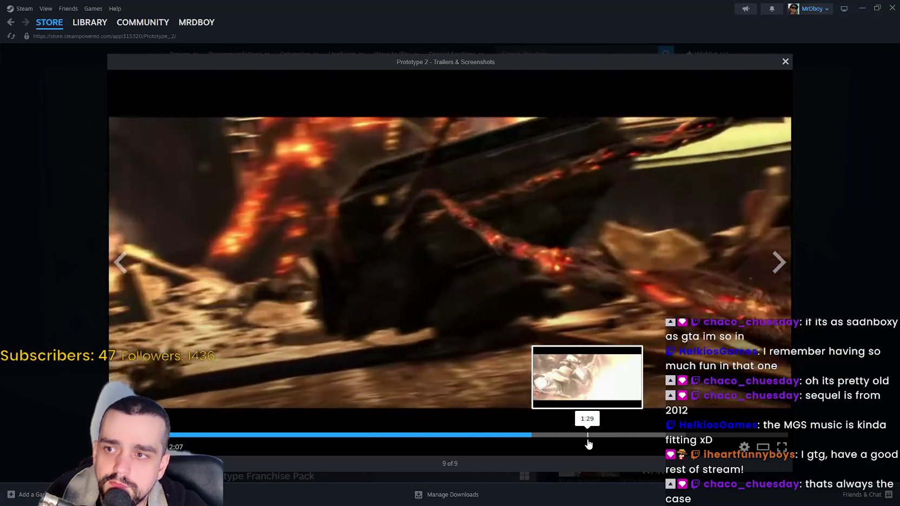
{"action": "left_click", "coordinate": [588, 436]}
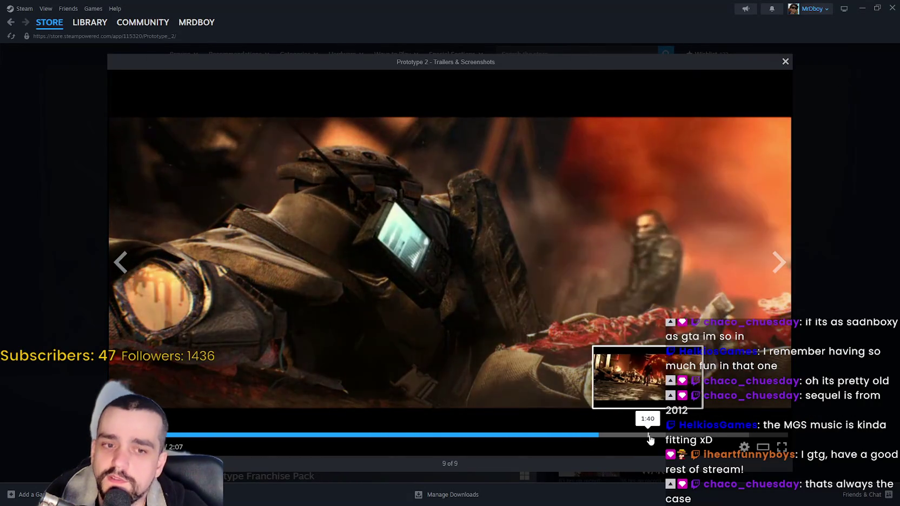
{"action": "left_click", "coordinate": [658, 435]}
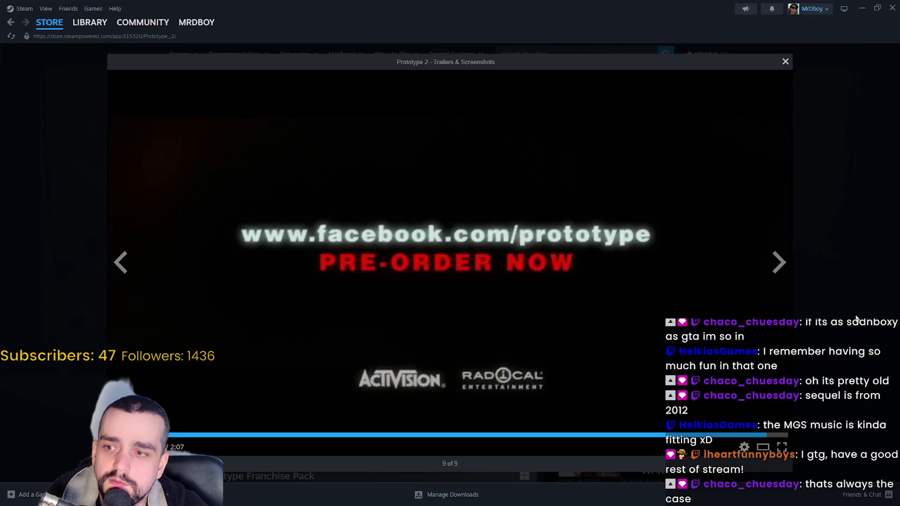
{"action": "key", "text": "Escape"}
{"action": "scroll", "coordinate": [313, 198], "scroll_direction": "down", "scroll_amount": 4}
{"action": "scroll", "coordinate": [313, 198], "scroll_direction": "up", "scroll_amount": 2}
{"action": "left_click", "coordinate": [453, 293]}
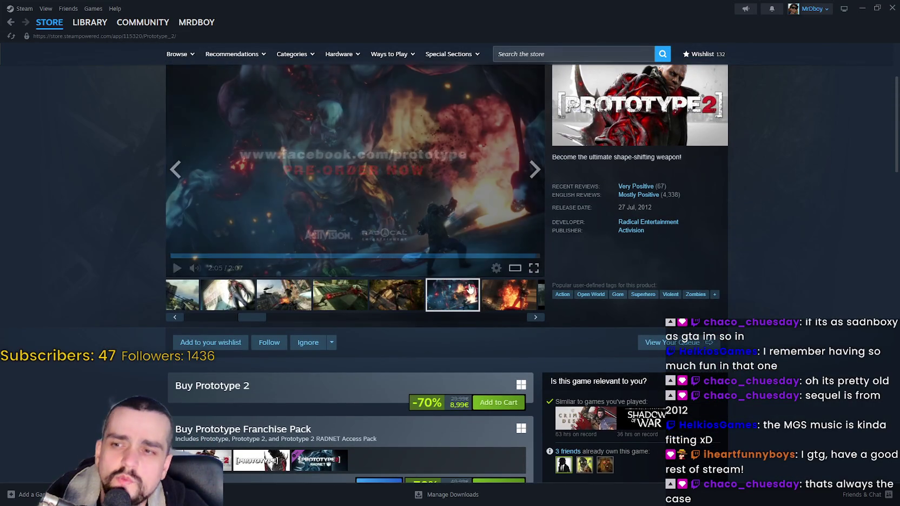
Step: View the screenshot and next trailer in the media viewer, close it, and browse the page
{"action": "left_click", "coordinate": [460, 163]}
{"action": "left_click", "coordinate": [780, 264]}
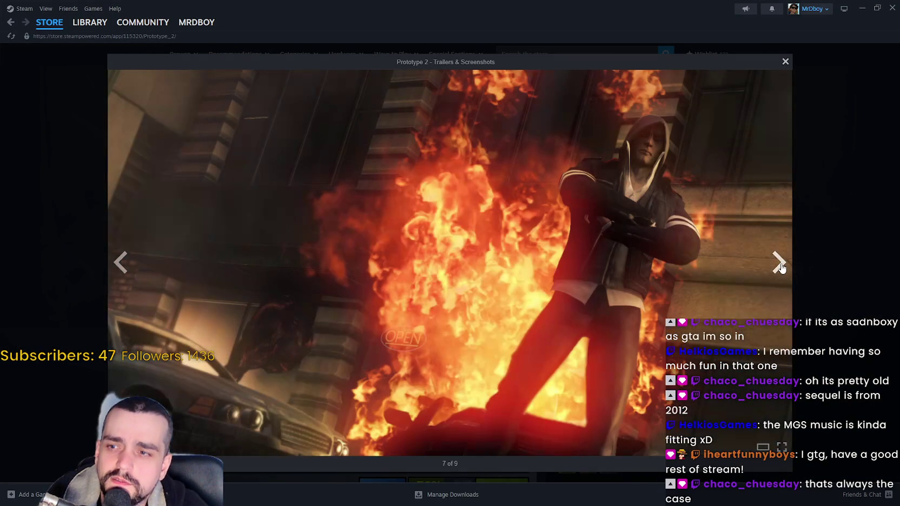
{"action": "left_click", "coordinate": [780, 264]}
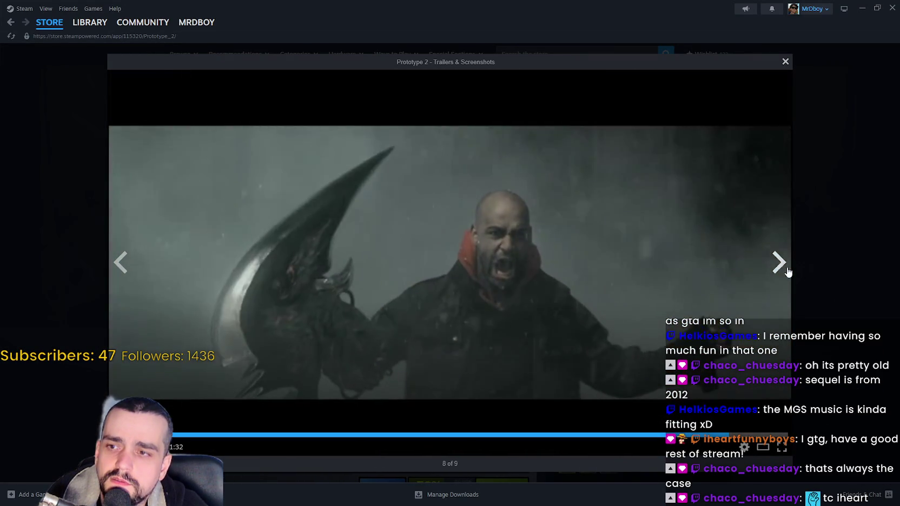
{"action": "left_click", "coordinate": [823, 278]}
{"action": "scroll", "coordinate": [450, 332], "scroll_direction": "down", "scroll_amount": 2}
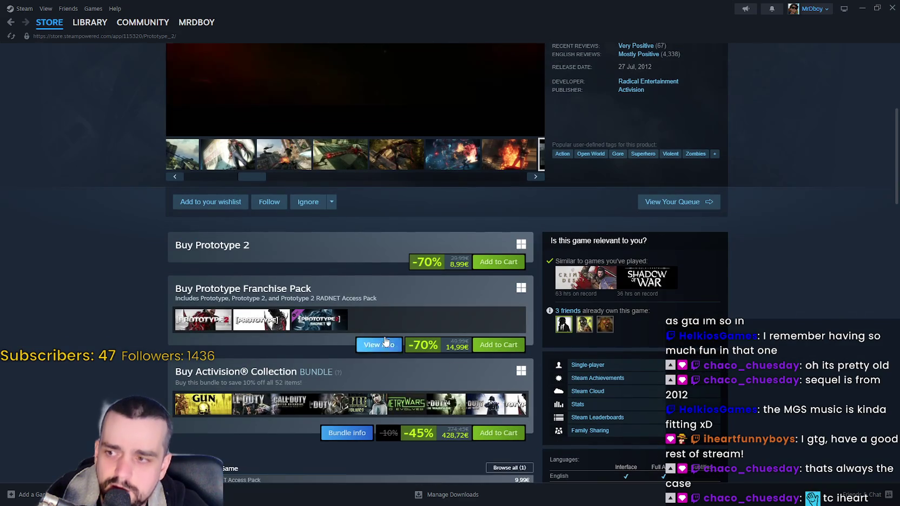
{"action": "mouse_move", "coordinate": [249, 331]}
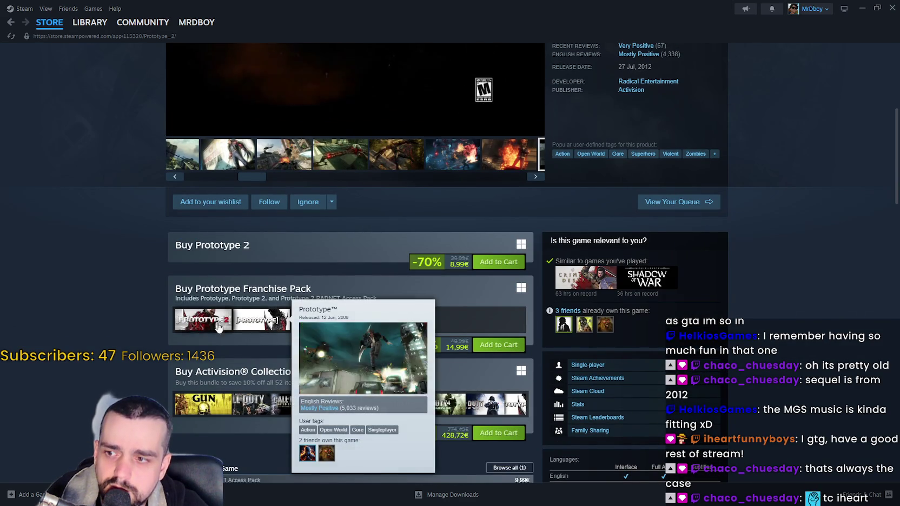
{"action": "mouse_move", "coordinate": [188, 323]}
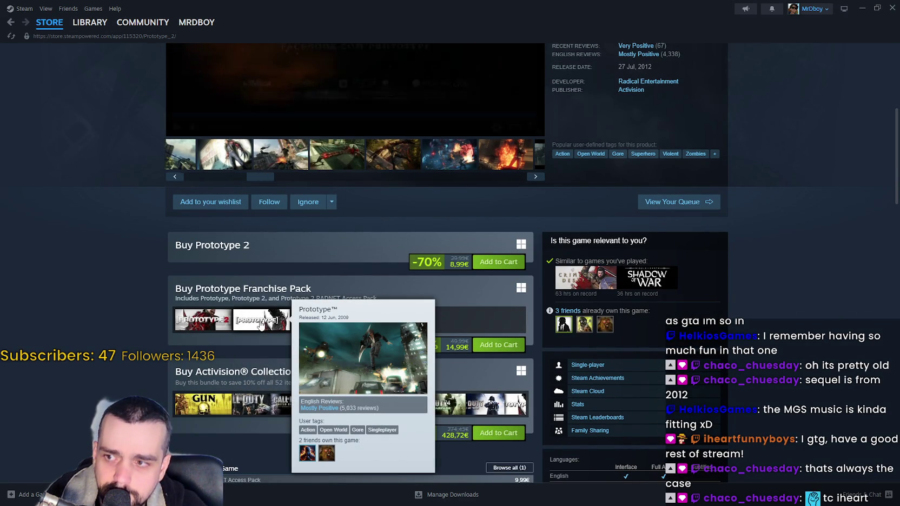
{"action": "mouse_move", "coordinate": [219, 322]}
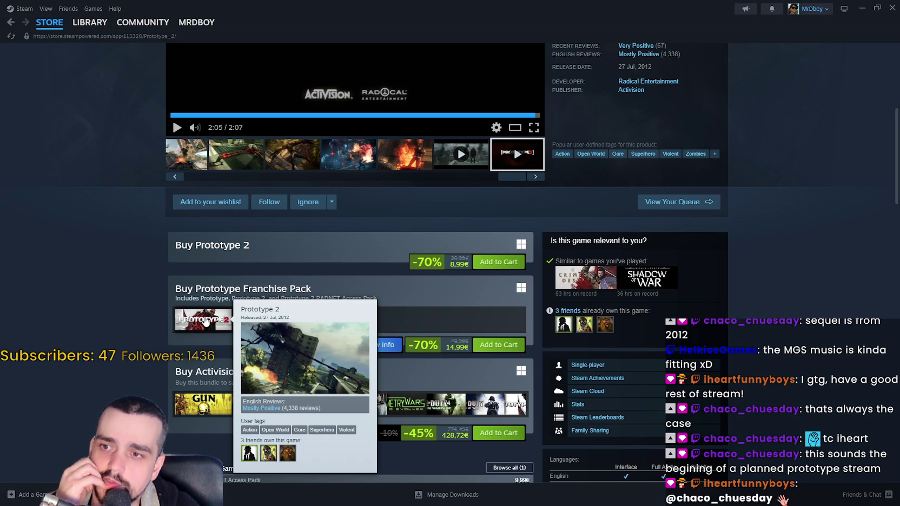
{"action": "scroll", "coordinate": [206, 321], "scroll_direction": "down", "scroll_amount": 8}
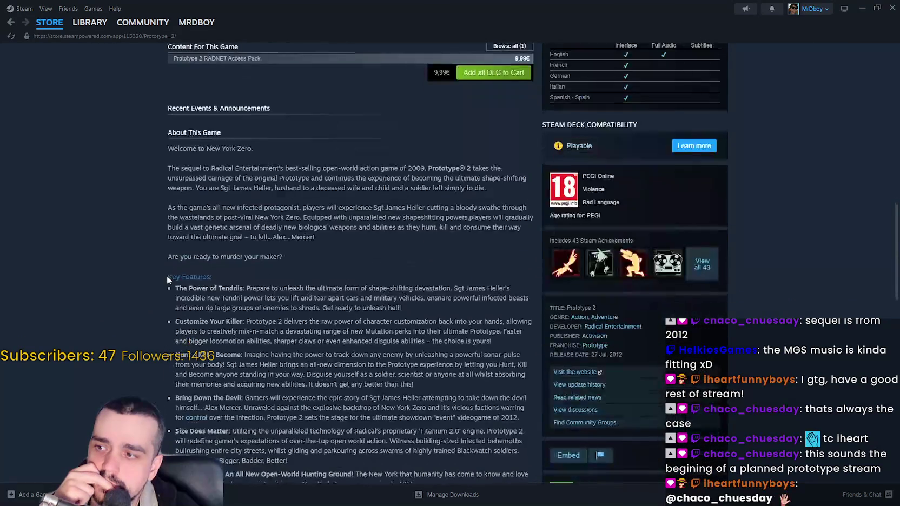
{"action": "scroll", "coordinate": [167, 276], "scroll_direction": "up", "scroll_amount": 15}
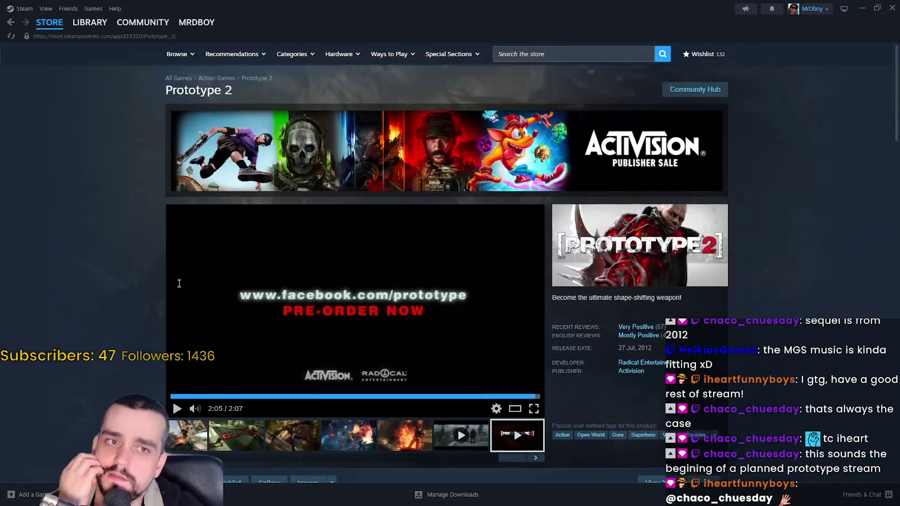
{"action": "scroll", "coordinate": [187, 291], "scroll_direction": "down", "scroll_amount": 3}
{"action": "scroll", "coordinate": [187, 291], "scroll_direction": "up", "scroll_amount": 3}
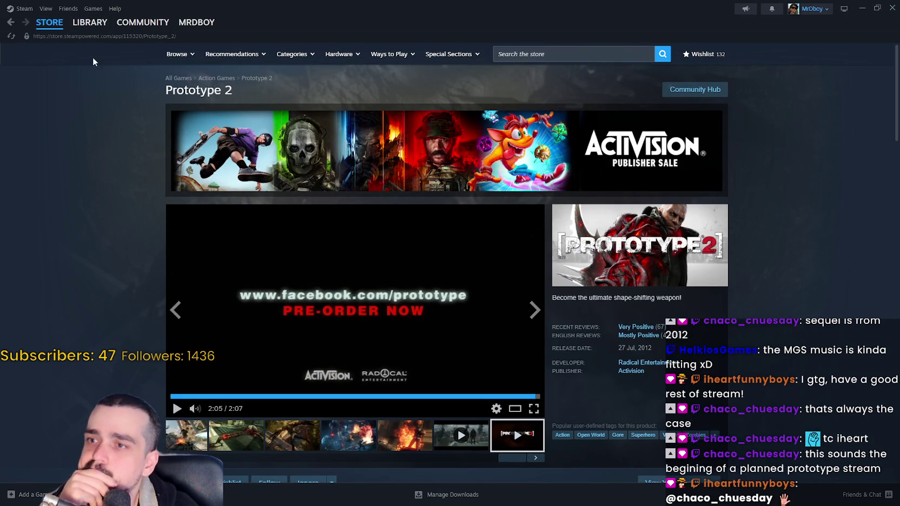
Step: Go back to the store front page and close the Steam window
{"action": "mouse_move", "coordinate": [48, 23]}
{"action": "key", "text": "alt+Left"}
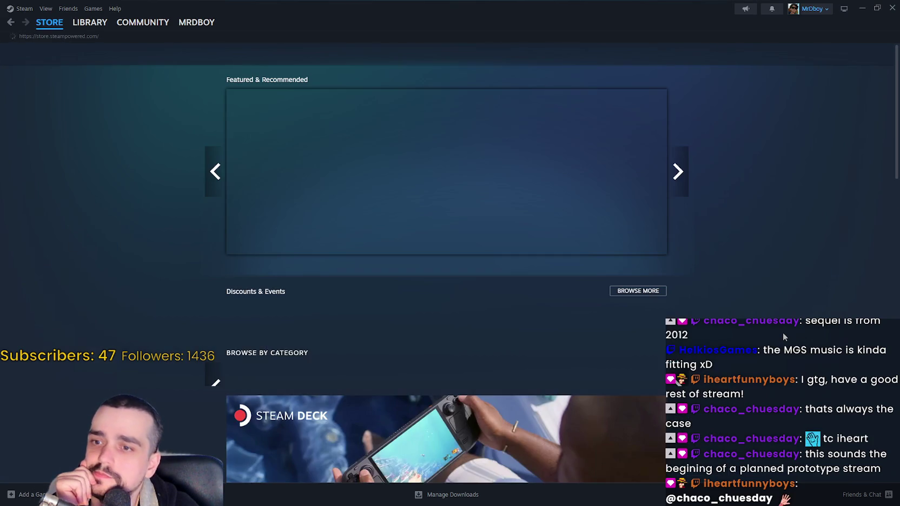
{"action": "scroll", "coordinate": [783, 335], "scroll_direction": "down", "scroll_amount": 7}
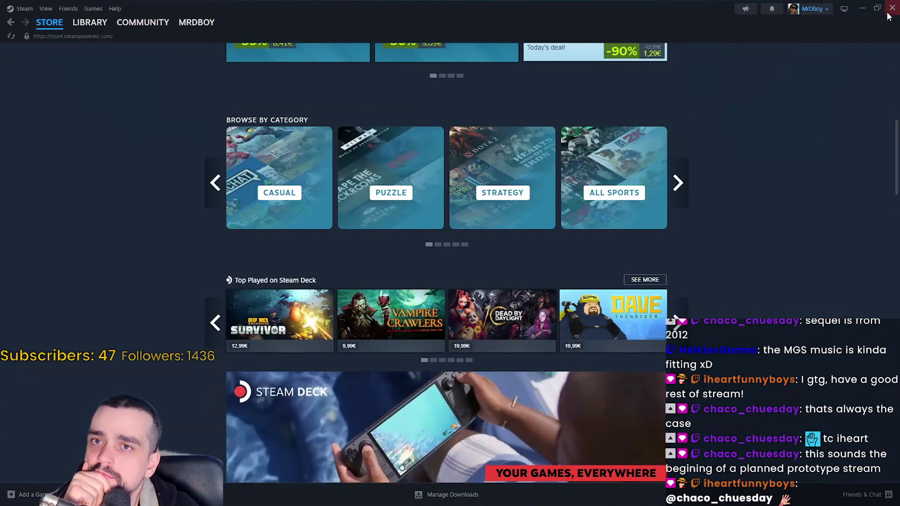
{"action": "left_click", "coordinate": [887, 13]}
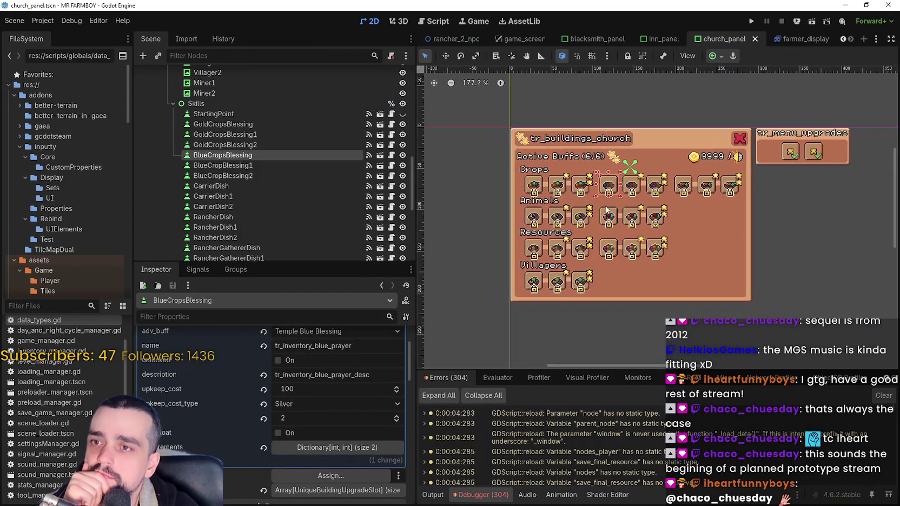
Step: Zoom the 2D canvas and select the fifth crop slot, BlueCropBlessing1, to review its Inspector settings
{"action": "scroll", "coordinate": [736, 143], "scroll_direction": "up", "scroll_amount": 4}
{"action": "scroll", "coordinate": [662, 208], "scroll_direction": "down", "scroll_amount": 1}
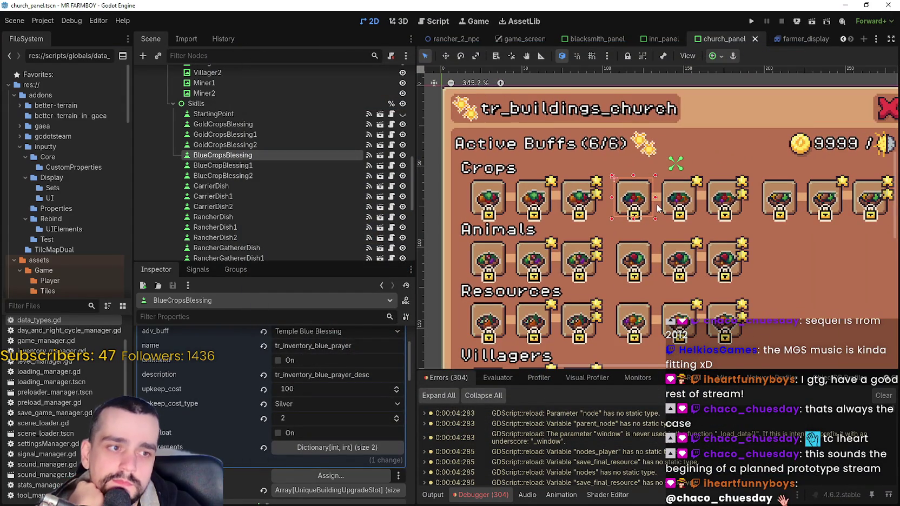
{"action": "scroll", "coordinate": [656, 204], "scroll_direction": "up", "scroll_amount": 1}
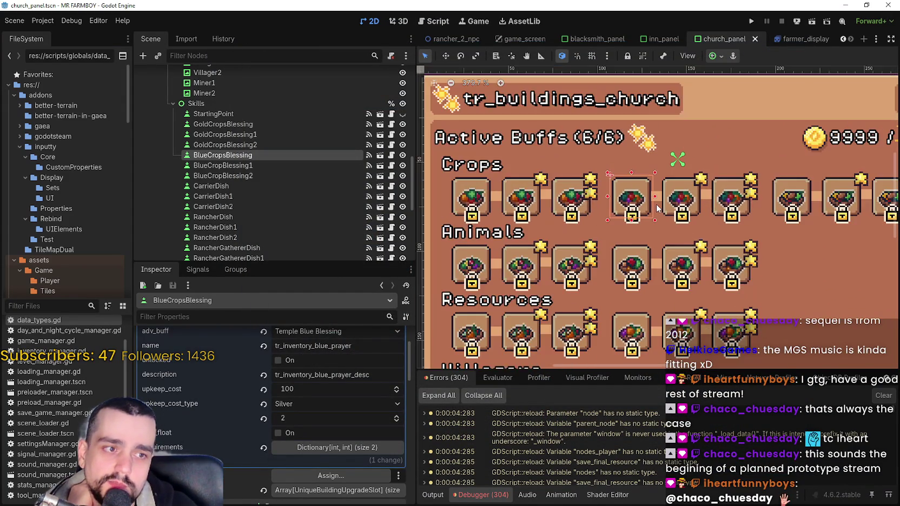
{"action": "scroll", "coordinate": [656, 204], "scroll_direction": "down", "scroll_amount": 2}
{"action": "scroll", "coordinate": [657, 238], "scroll_direction": "up", "scroll_amount": 1}
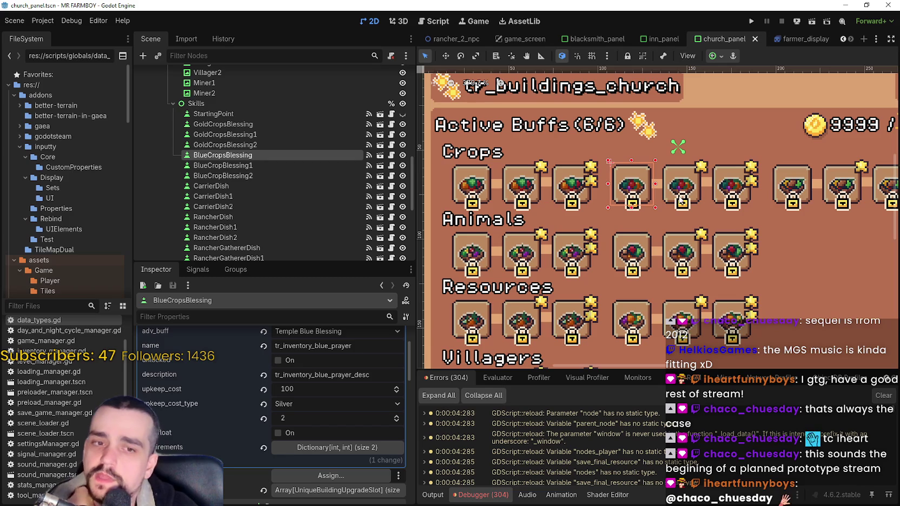
{"action": "left_click", "coordinate": [680, 192]}
{"action": "scroll", "coordinate": [664, 208], "scroll_direction": "down", "scroll_amount": 2}
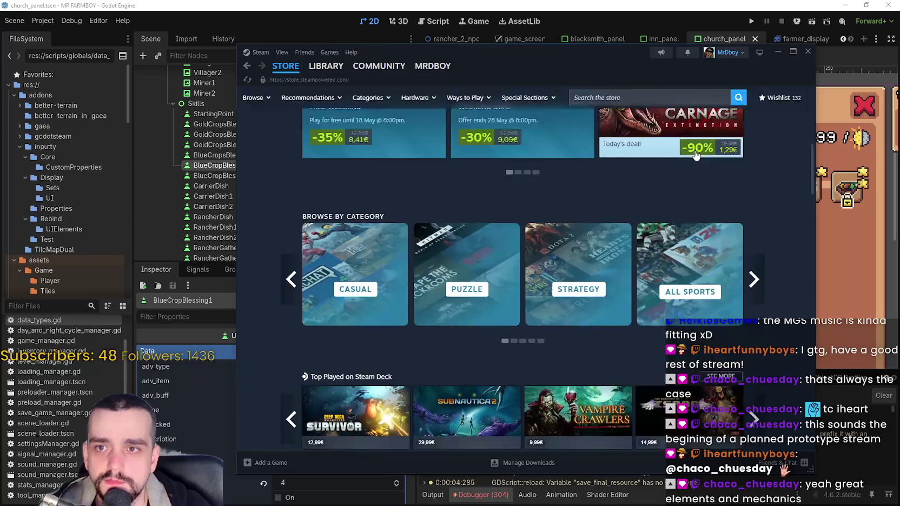
{"action": "left_click", "coordinate": [650, 105]}
{"action": "type", "text": "hulk"}
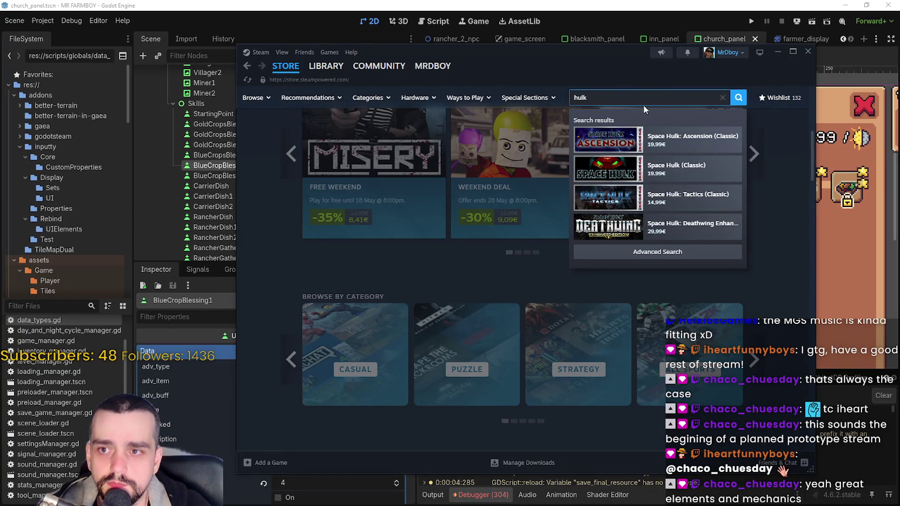
{"action": "key", "text": "ctrl+a"}
{"action": "key", "text": "BackSpace"}
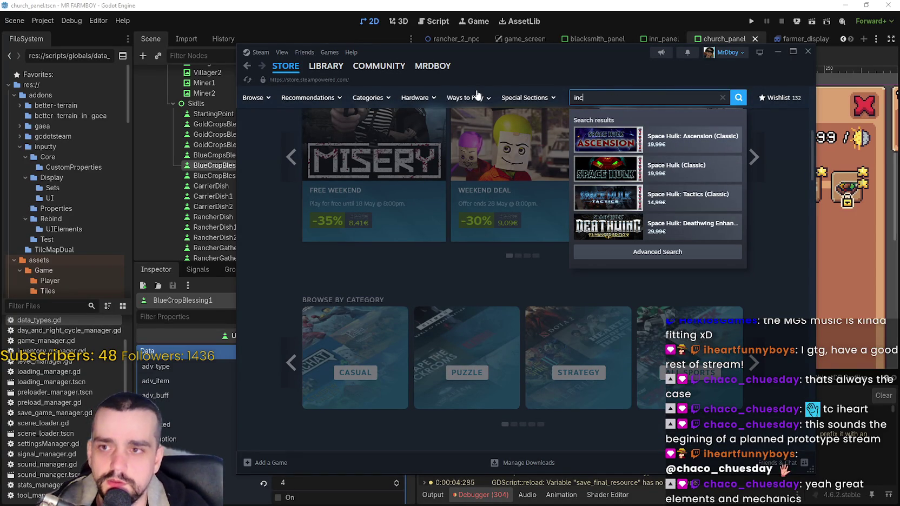
{"action": "type", "text": "redible h"}
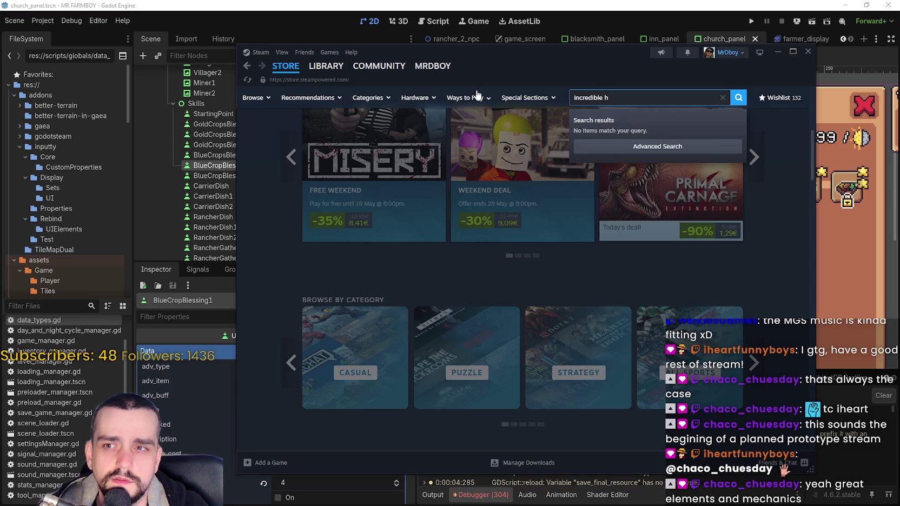
{"action": "key", "text": "BackSpace"}
{"action": "key", "text": "BackSpace"}
{"action": "key", "text": "BackSpace"}
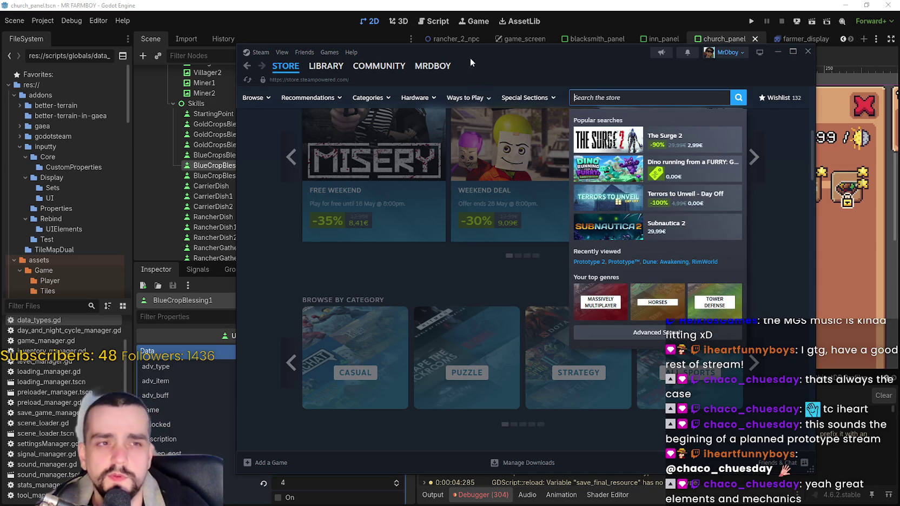
{"action": "key", "text": "Escape"}
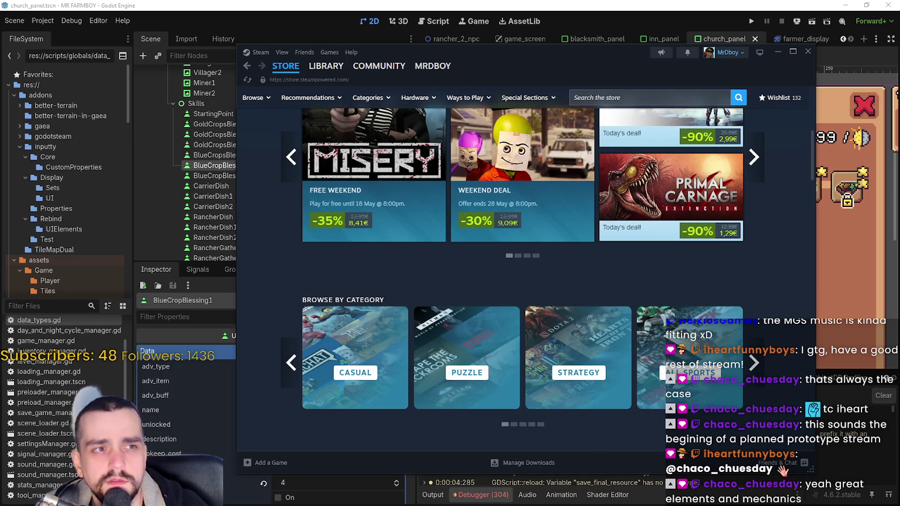